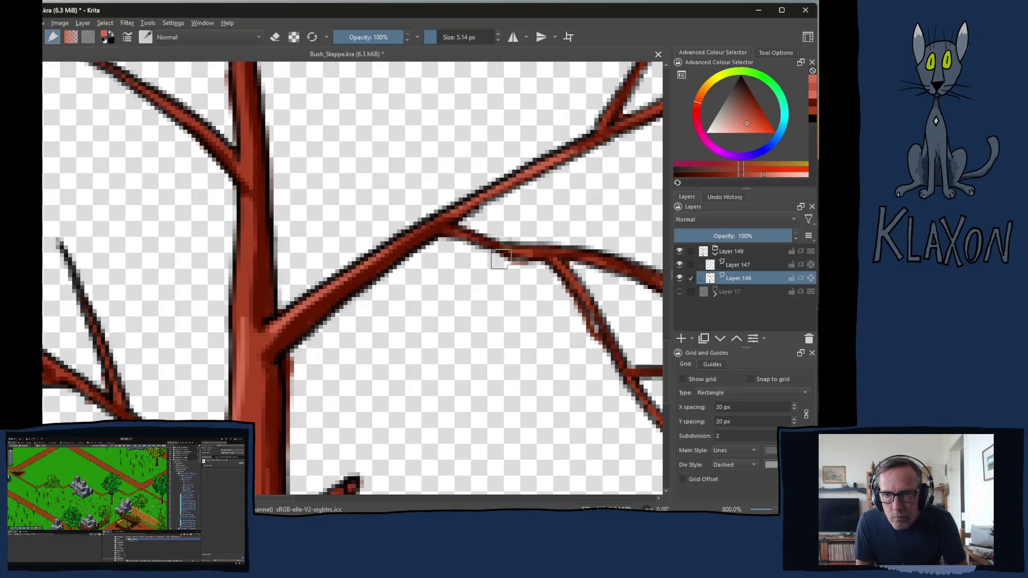
# Repaint a short rough section of the red tree's trunk with the pixel brush
pyautogui.moveTo(589, 249); pyautogui.dragTo(364, 215)
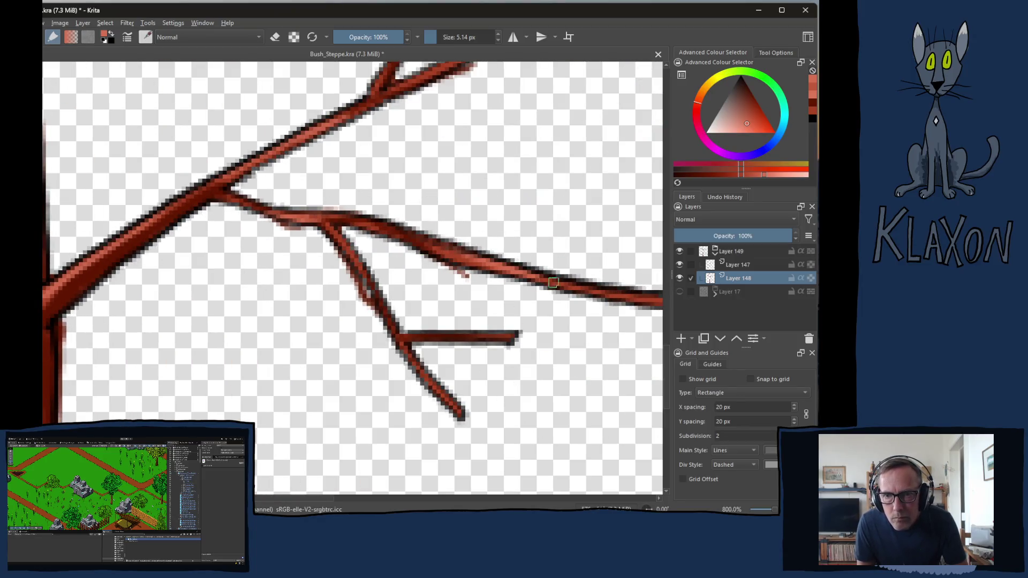
pyautogui.moveTo(520, 315); pyautogui.dragTo(426, 256)
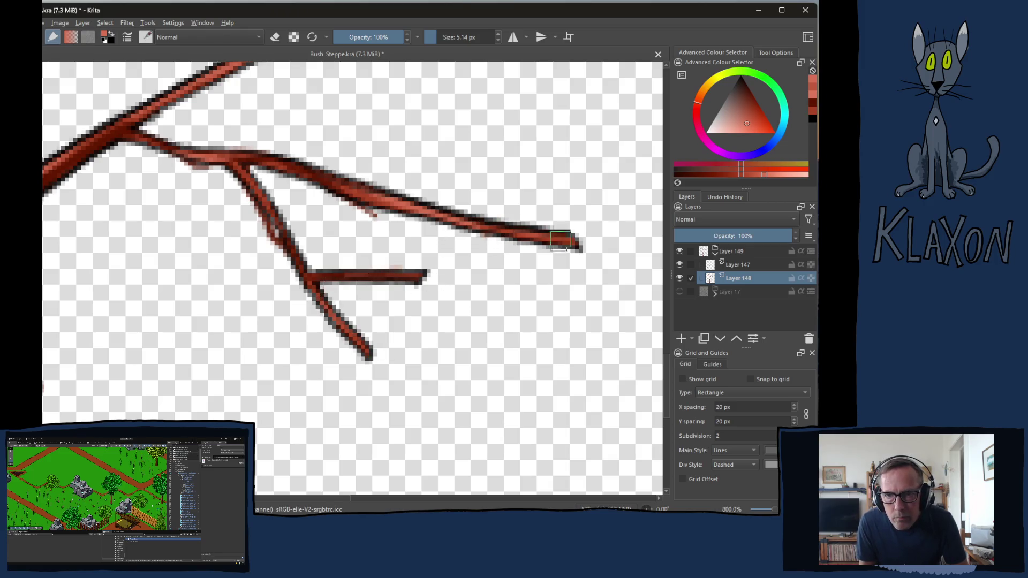
pyautogui.moveTo(452, 186); pyautogui.dragTo(596, 317)
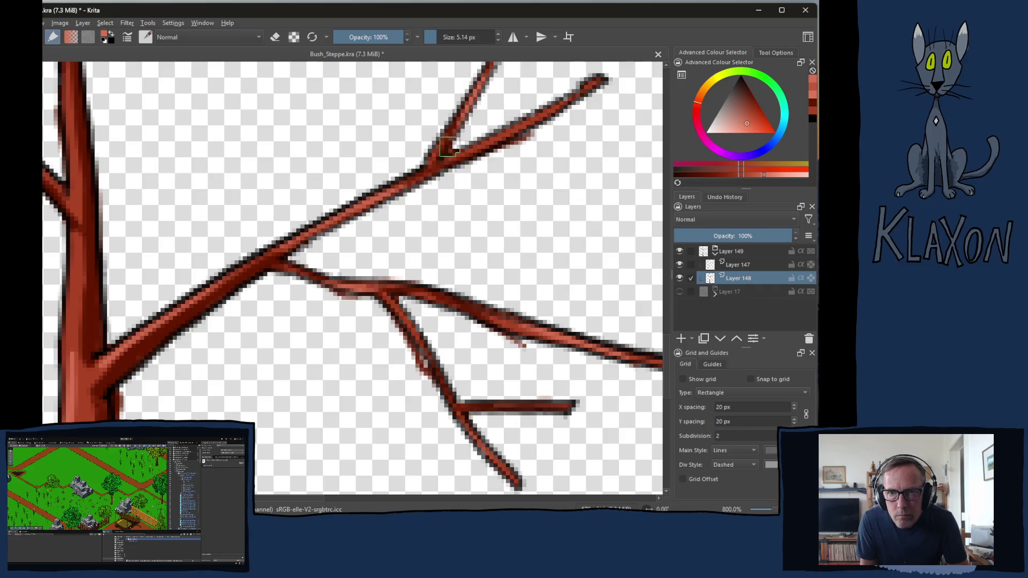
pyautogui.moveTo(464, 208)
pyautogui.mouseDown()
pyautogui.moveTo(619, 234)
pyautogui.moveTo(699, 389)
pyautogui.mouseUp()
pyautogui.moveTo(313, 195)
pyautogui.mouseDown()
pyautogui.moveTo(305, 364)
pyautogui.moveTo(437, 434)
pyautogui.mouseUp()
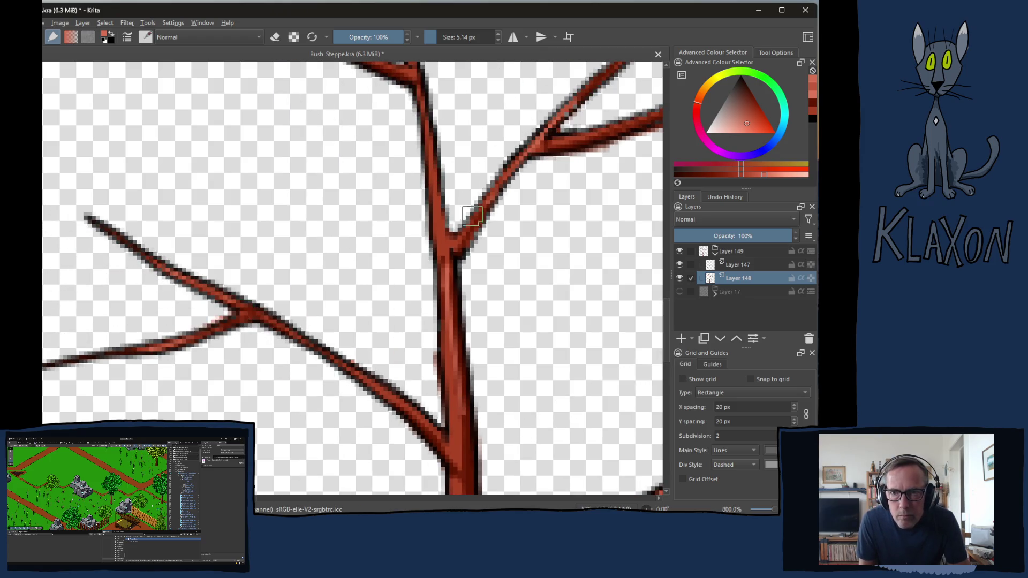
# Smooth the upper-right branch down to its junction and the upper middle branch
pyautogui.moveTo(471, 214); pyautogui.dragTo(417, 354)
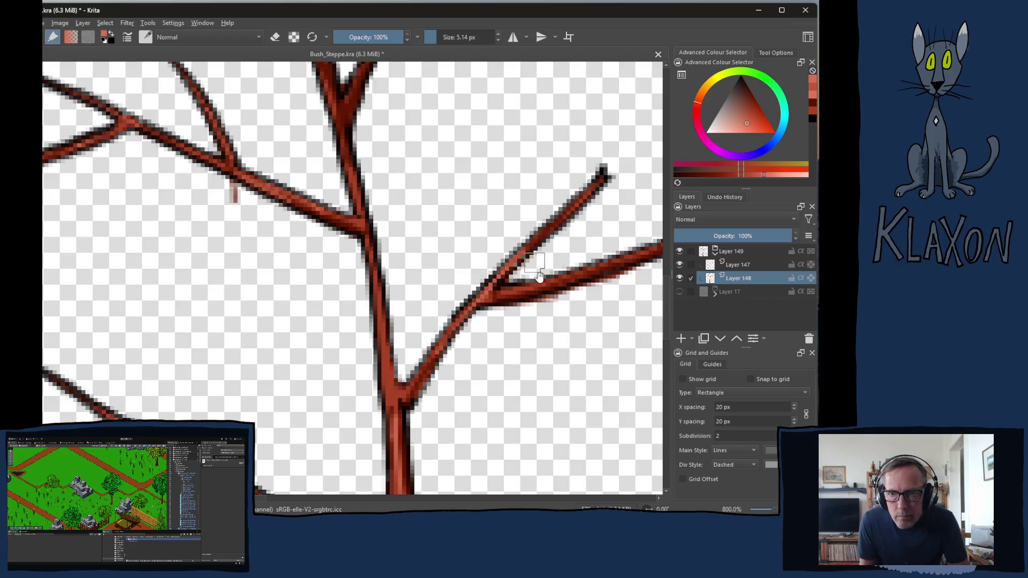
pyautogui.moveTo(608, 279); pyautogui.dragTo(458, 280)
pyautogui.moveTo(557, 214); pyautogui.dragTo(385, 305)
pyautogui.moveTo(467, 229); pyautogui.dragTo(386, 325)
pyautogui.moveTo(198, 219); pyautogui.dragTo(388, 281)
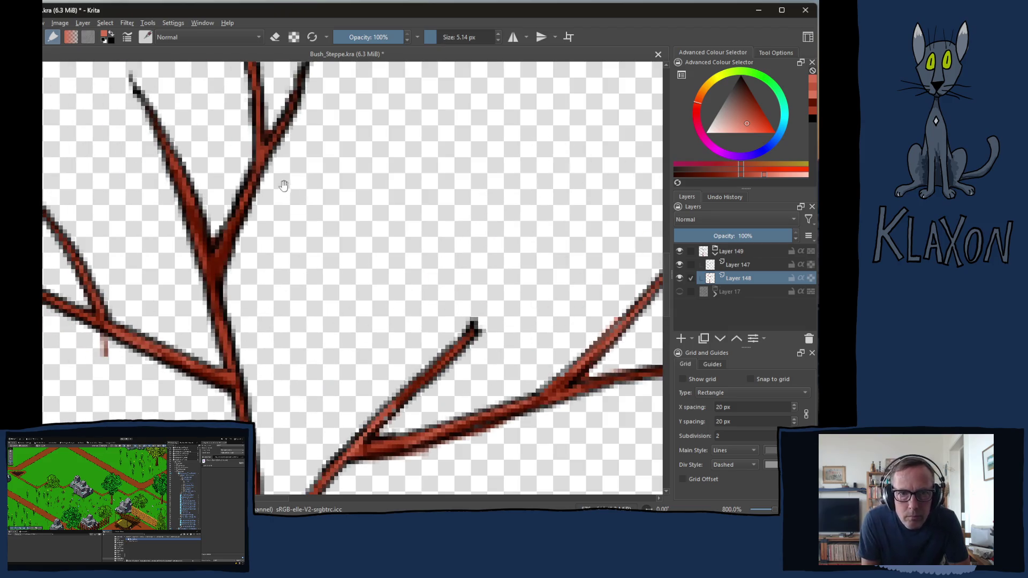
pyautogui.moveTo(203, 122); pyautogui.dragTo(246, 219)
pyautogui.moveTo(279, 140)
pyautogui.mouseDown()
pyautogui.moveTo(302, 239)
pyautogui.moveTo(300, 278)
pyautogui.moveTo(260, 353)
pyautogui.mouseUp()
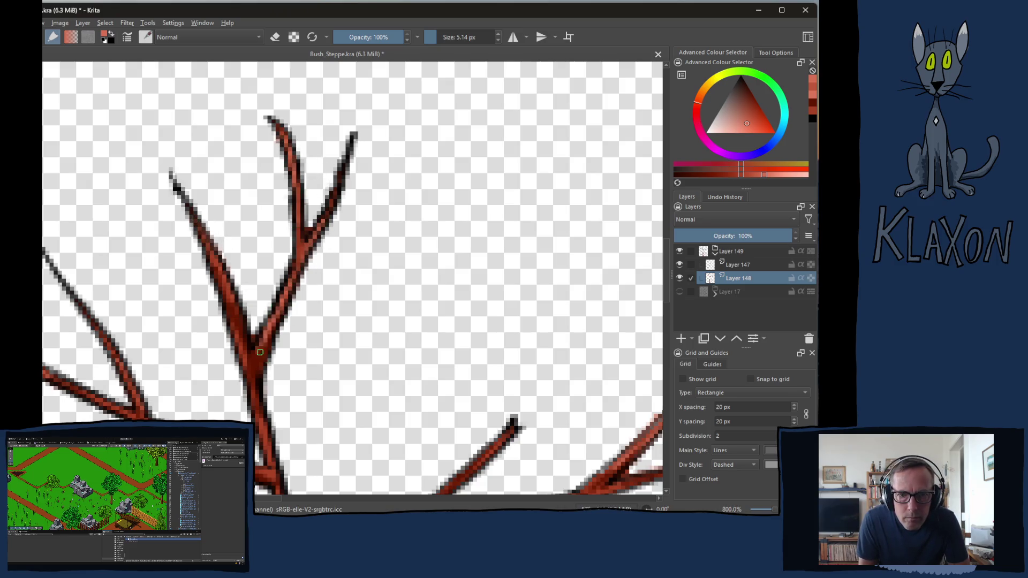
pyautogui.moveTo(317, 305)
pyautogui.mouseDown()
pyautogui.moveTo(397, 264)
pyautogui.moveTo(303, 243)
pyautogui.mouseUp()
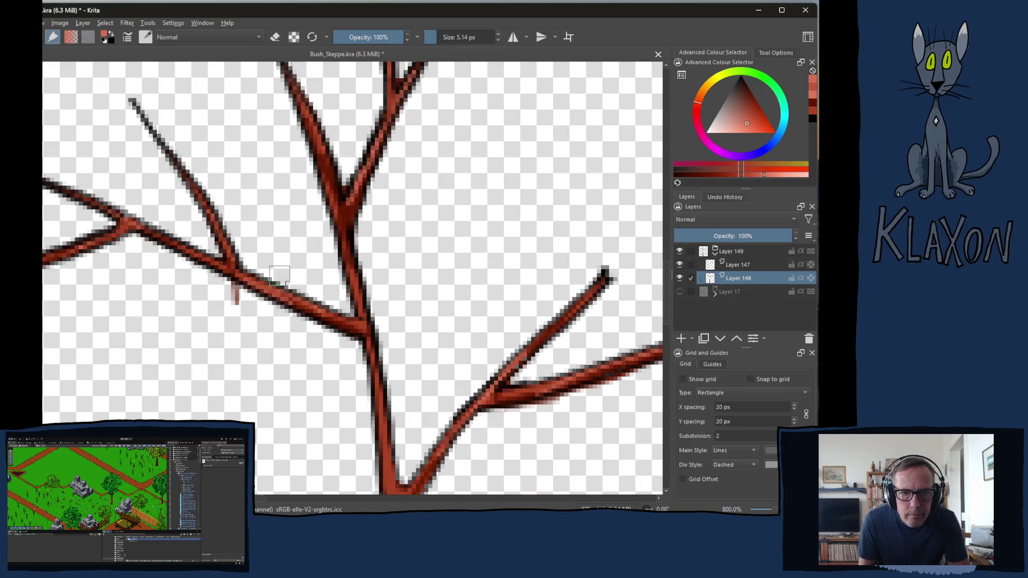
# With the eraser, remove the stray red mark and dark edge pixels on both trunk sides
pyautogui.press('e')
pyautogui.moveTo(239, 321); pyautogui.dragTo(225, 291)
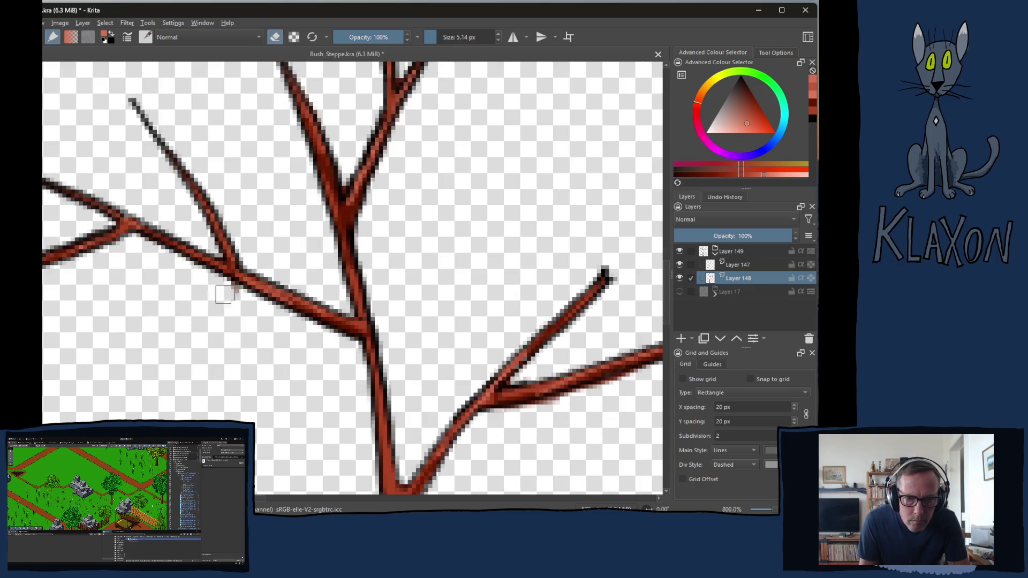
pyautogui.moveTo(254, 216); pyautogui.dragTo(253, 298)
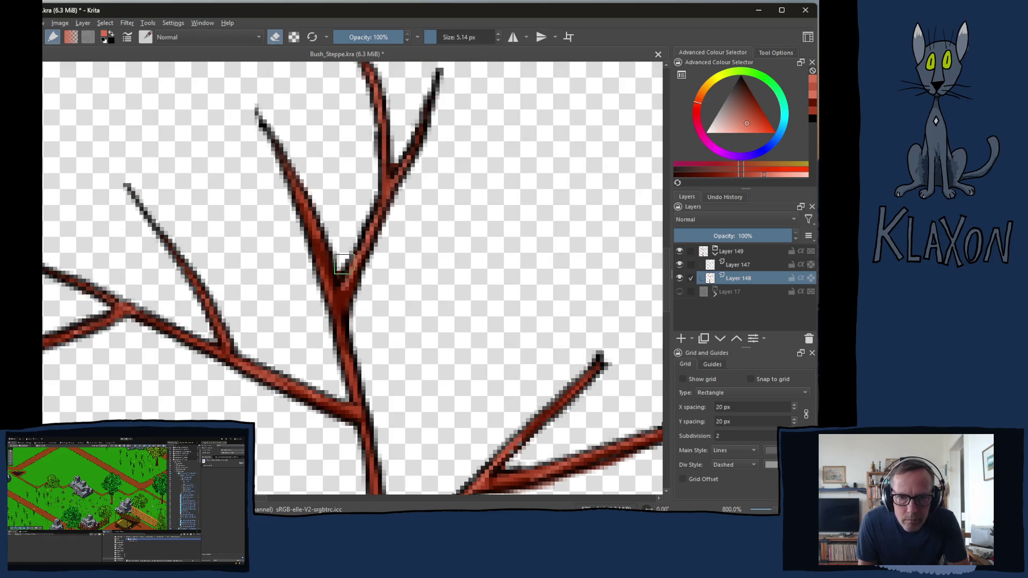
pyautogui.moveTo(391, 233)
pyautogui.mouseDown()
pyautogui.moveTo(342, 287)
pyautogui.moveTo(364, 209)
pyautogui.moveTo(380, 277)
pyautogui.moveTo(378, 382)
pyautogui.moveTo(442, 277)
pyautogui.moveTo(410, 251)
pyautogui.moveTo(571, 207)
pyautogui.moveTo(443, 282)
pyautogui.mouseUp()
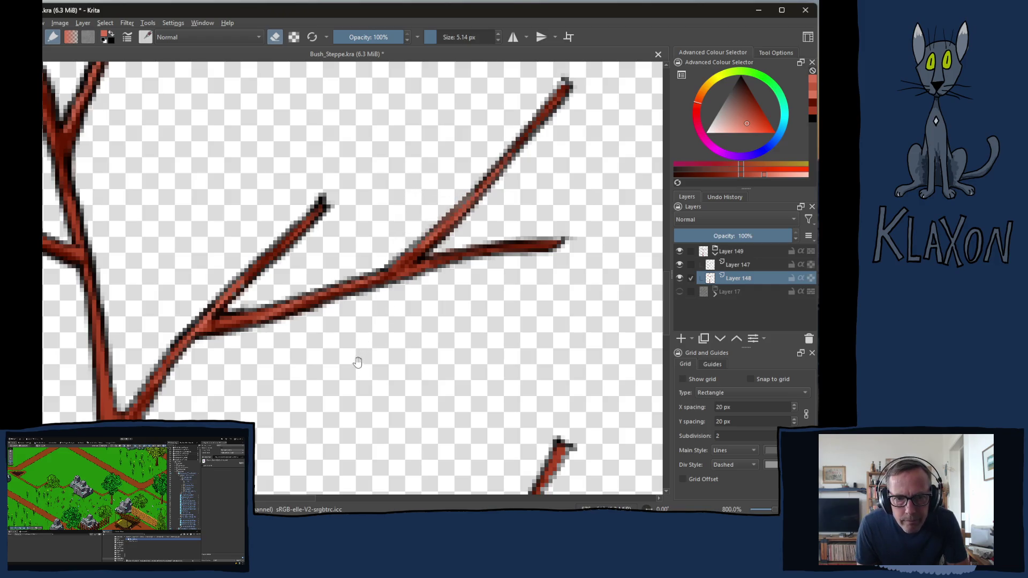
pyautogui.moveTo(358, 363); pyautogui.dragTo(446, 298)
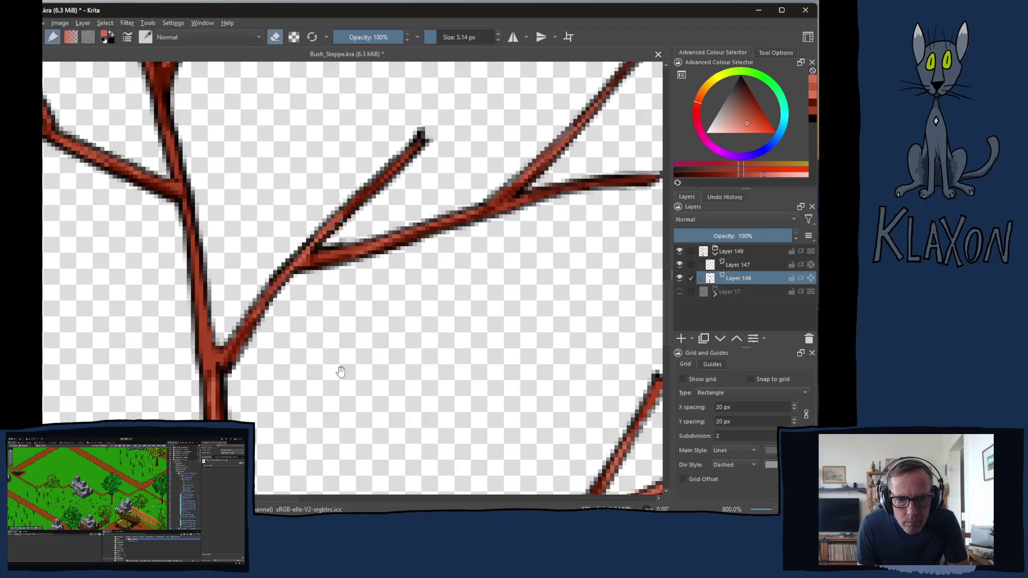
pyautogui.moveTo(340, 367); pyautogui.dragTo(372, 327)
pyautogui.moveTo(275, 294)
pyautogui.mouseDown()
pyautogui.moveTo(277, 358)
pyautogui.moveTo(286, 278)
pyautogui.mouseUp()
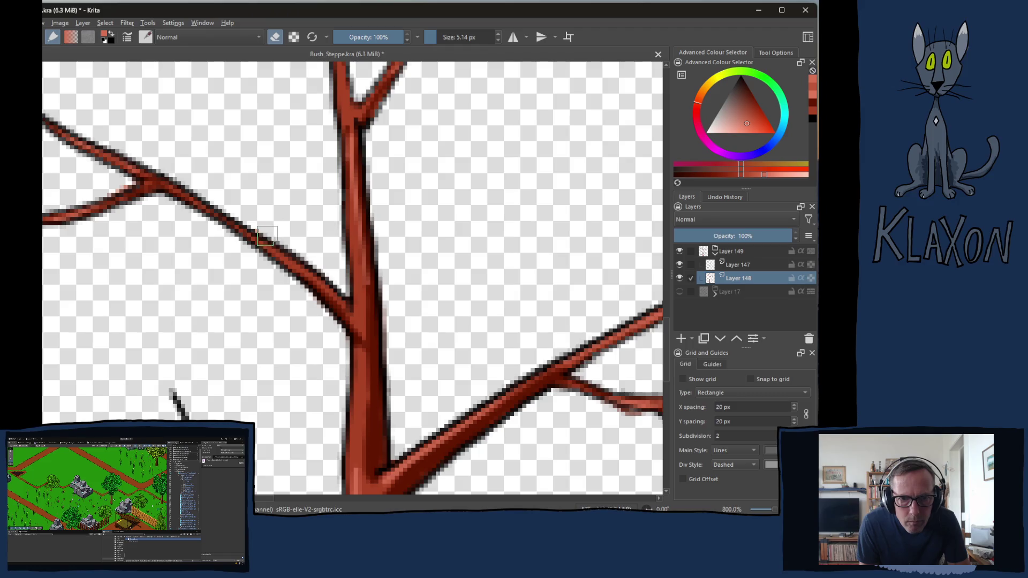
pyautogui.moveTo(263, 229); pyautogui.dragTo(363, 231)
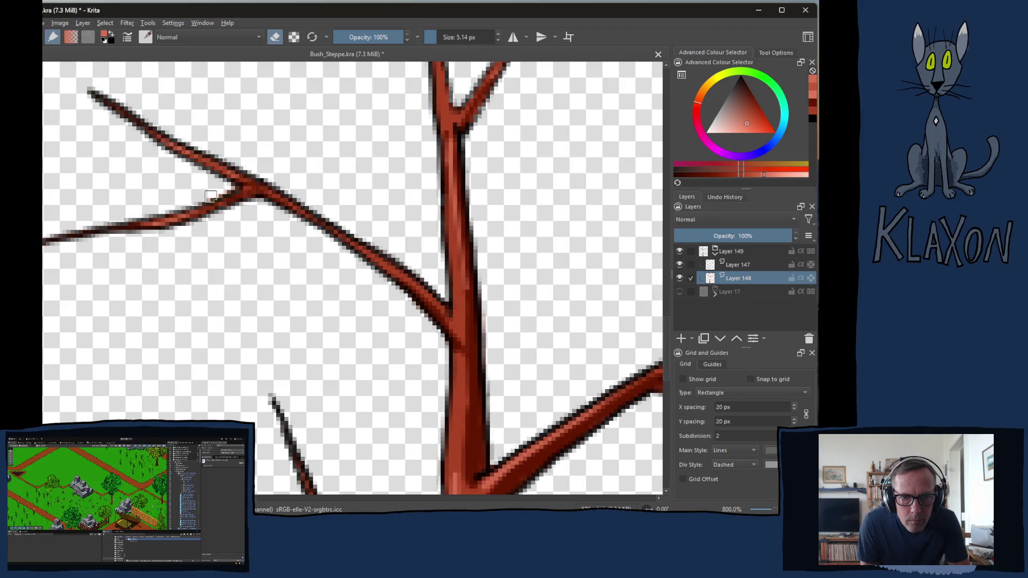
pyautogui.moveTo(323, 358); pyautogui.dragTo(291, 284)
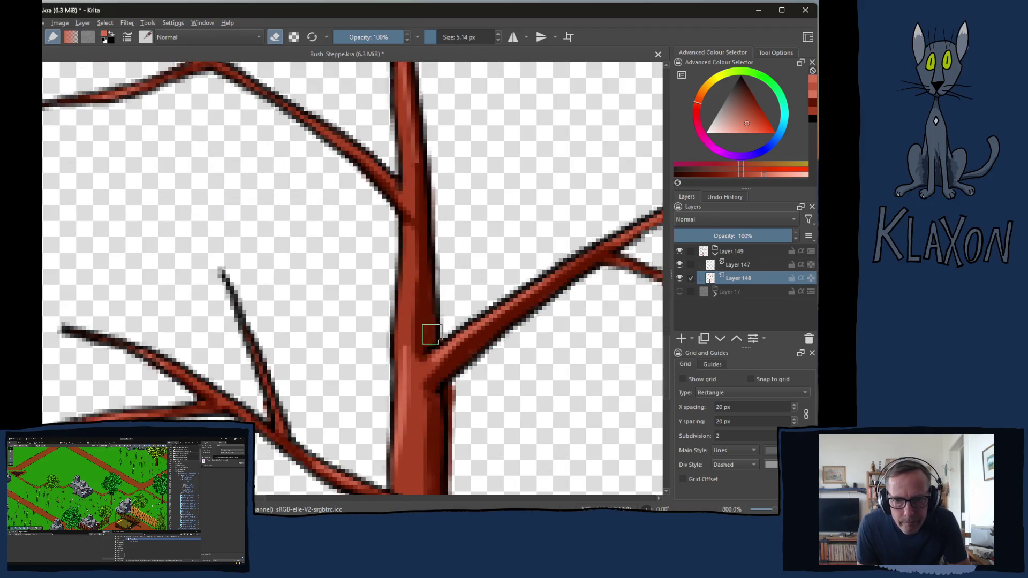
pyautogui.moveTo(453, 399); pyautogui.dragTo(456, 485)
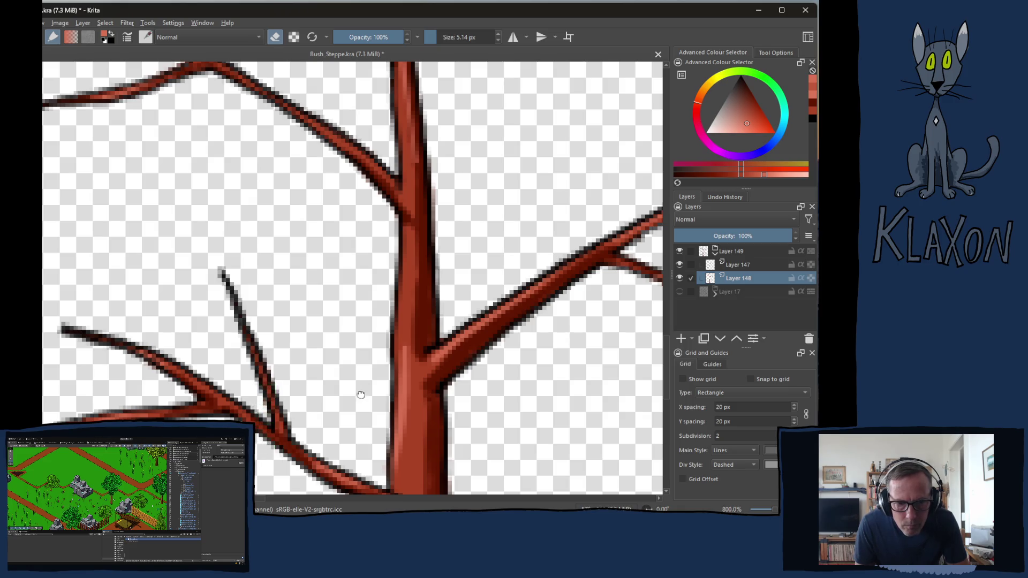
pyautogui.moveTo(360, 395); pyautogui.dragTo(318, 250)
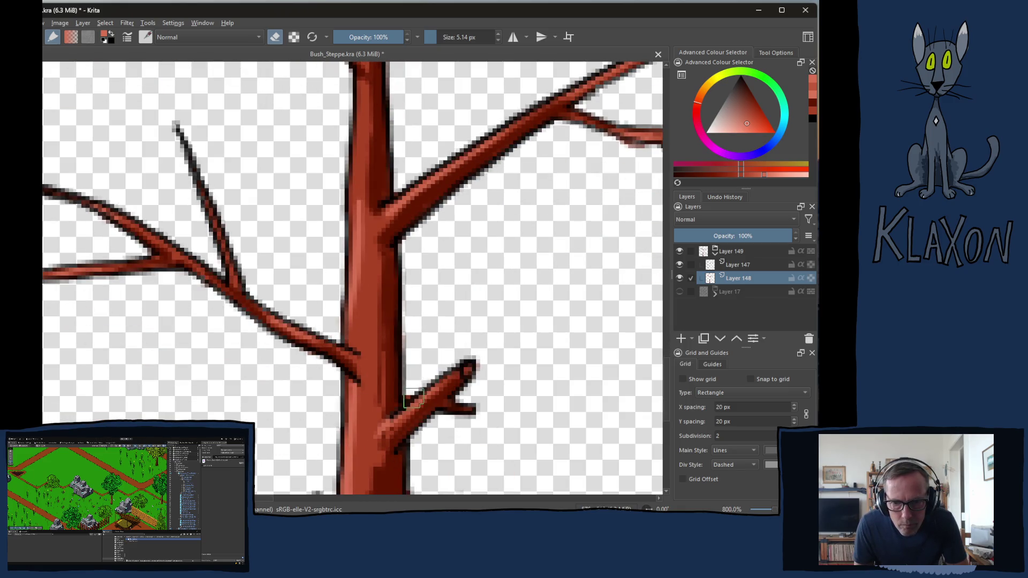
pyautogui.moveTo(452, 423)
pyautogui.mouseDown()
pyautogui.moveTo(444, 307)
pyautogui.moveTo(459, 312)
pyautogui.moveTo(330, 490)
pyautogui.mouseUp()
# Clean the right branch's doubled edge, the faint red smear beneath it, and the fork edge
pyautogui.moveTo(505, 248); pyautogui.dragTo(413, 313)
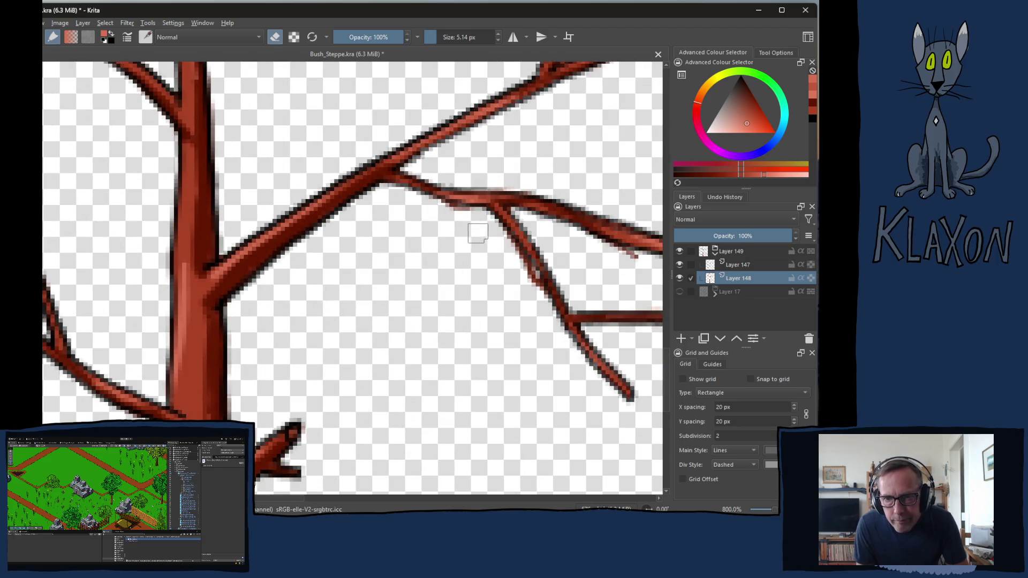
pyautogui.moveTo(501, 234); pyautogui.dragTo(547, 316)
pyautogui.moveTo(643, 294); pyautogui.dragTo(525, 318)
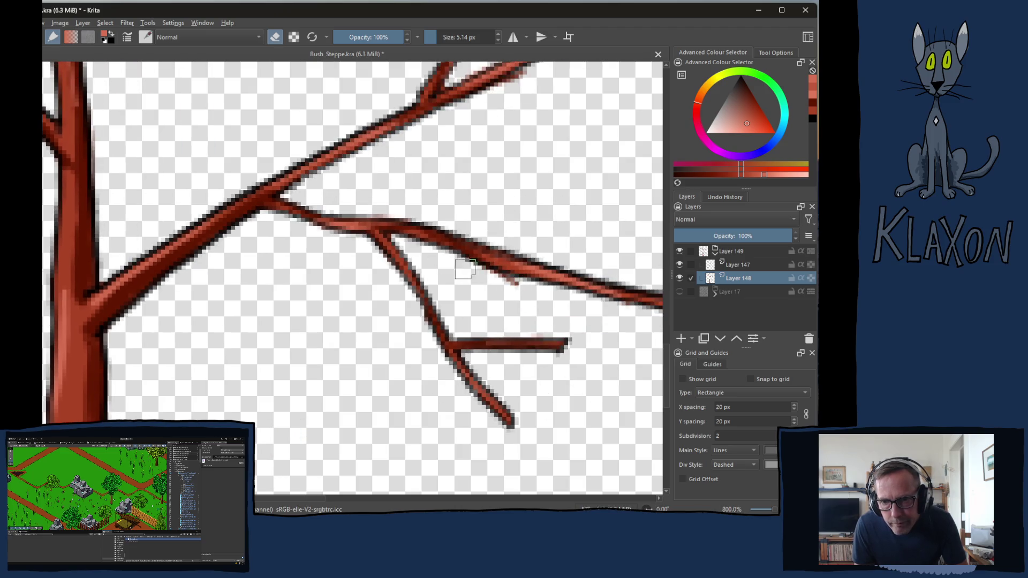
pyautogui.moveTo(573, 377); pyautogui.dragTo(454, 407)
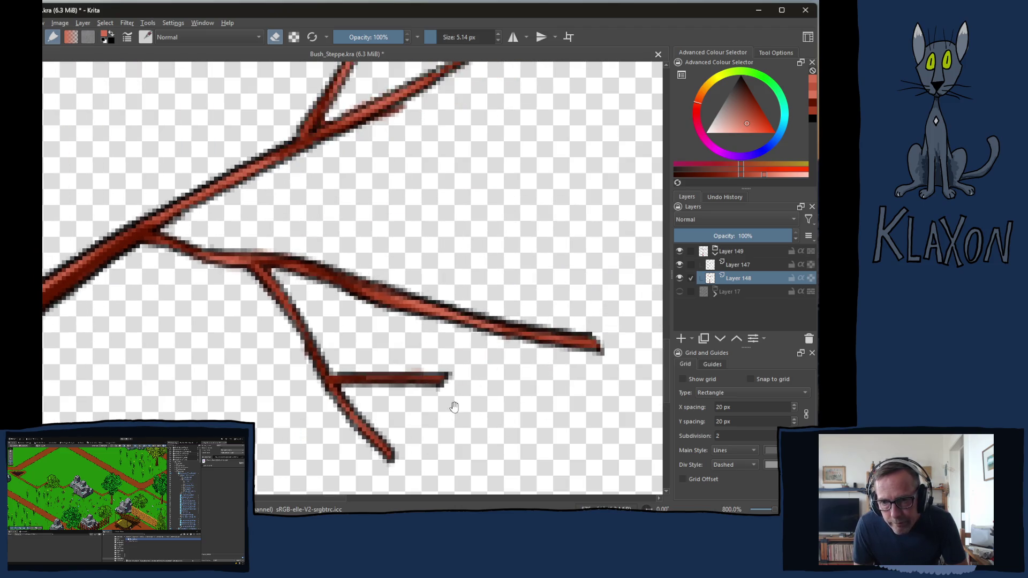
pyautogui.scroll(5, 520, 284)
pyautogui.moveTo(405, 281); pyautogui.dragTo(379, 270)
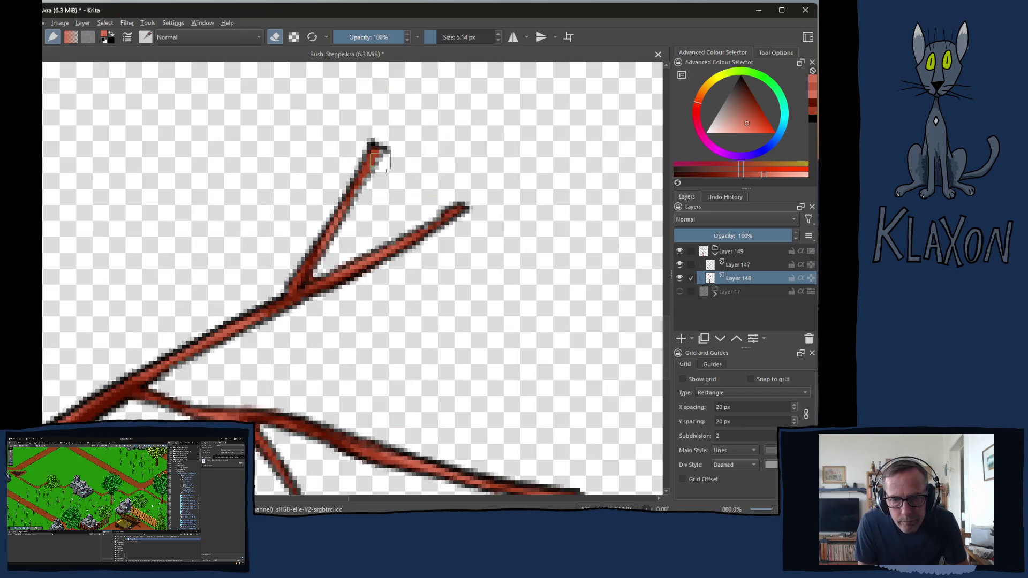
pyautogui.moveTo(321, 265); pyautogui.dragTo(317, 276)
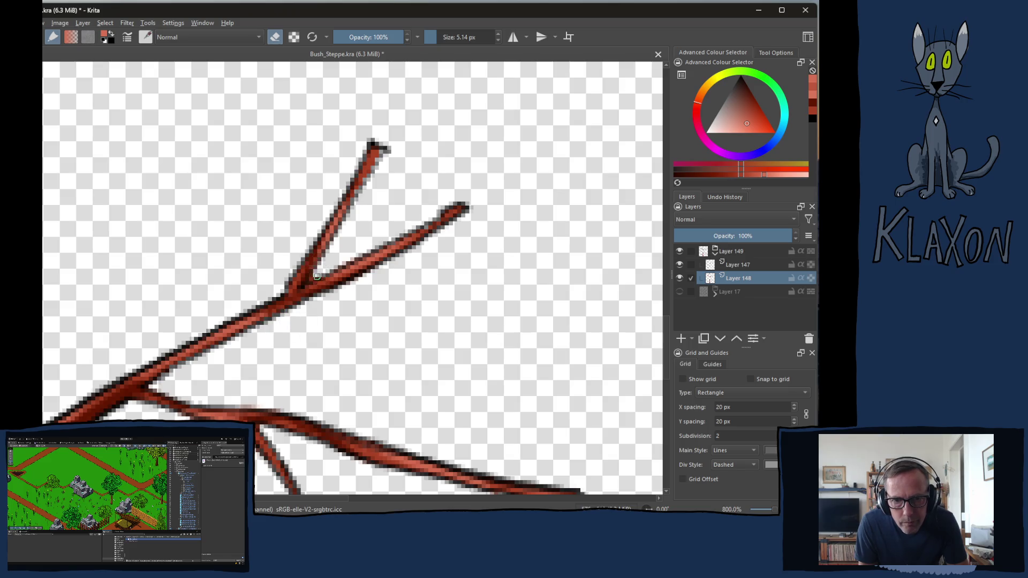
# Pan across the branches and zoom out to centre the whole red tree
pyautogui.moveTo(212, 250)
pyautogui.mouseDown()
pyautogui.moveTo(345, 239)
pyautogui.moveTo(379, 306)
pyautogui.moveTo(343, 348)
pyautogui.mouseUp()
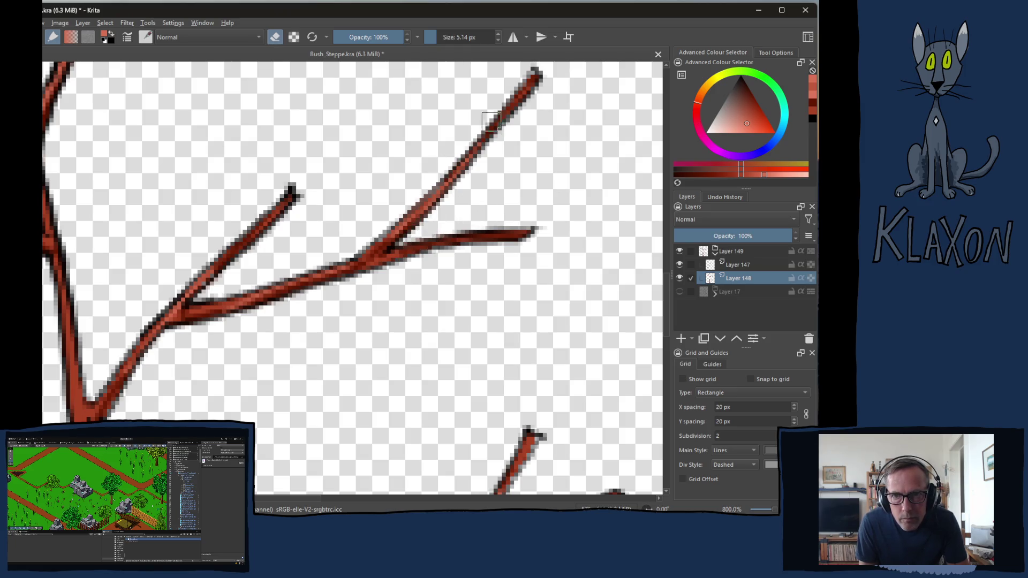
pyautogui.moveTo(275, 339)
pyautogui.mouseDown()
pyautogui.moveTo(436, 394)
pyautogui.moveTo(349, 385)
pyautogui.moveTo(327, 276)
pyautogui.moveTo(384, 289)
pyautogui.mouseUp()
pyautogui.moveTo(296, 374); pyautogui.dragTo(385, 368)
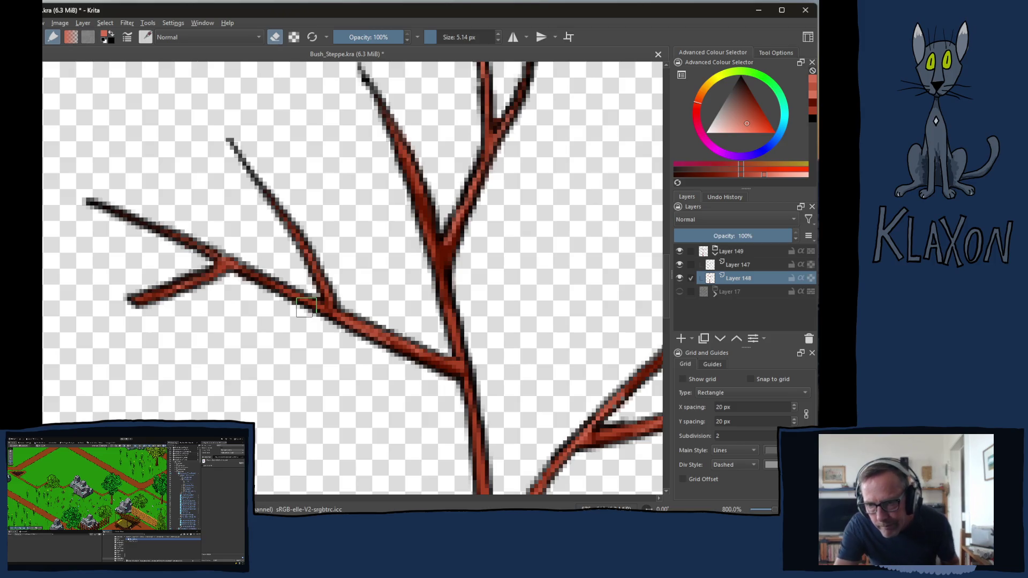
pyautogui.scroll(-4, 304, 307)
pyautogui.moveTo(187, 390); pyautogui.dragTo(223, 255)
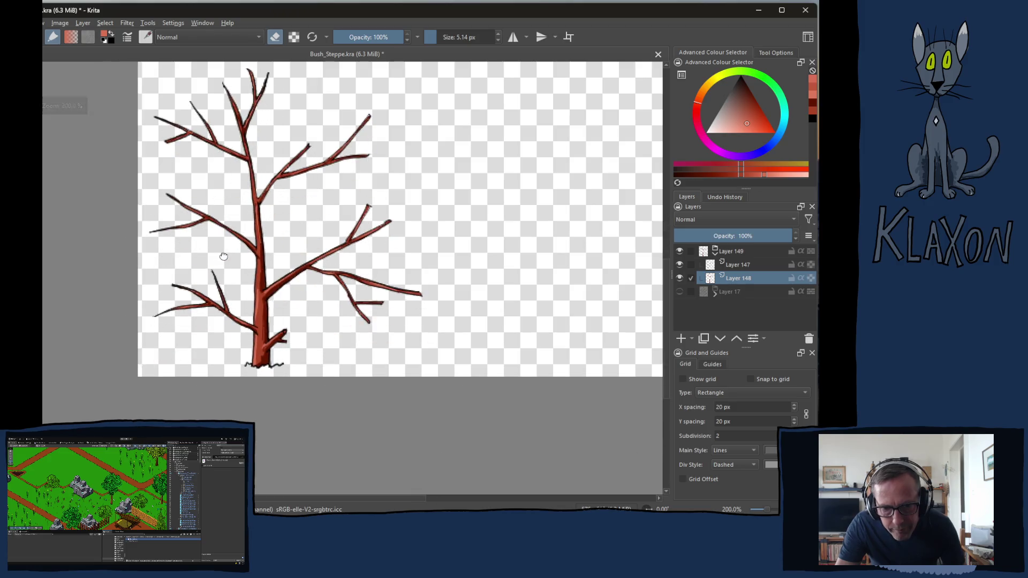
# Make the Layer 17 brown tree visible and frame both trees together
pyautogui.click(680, 292)
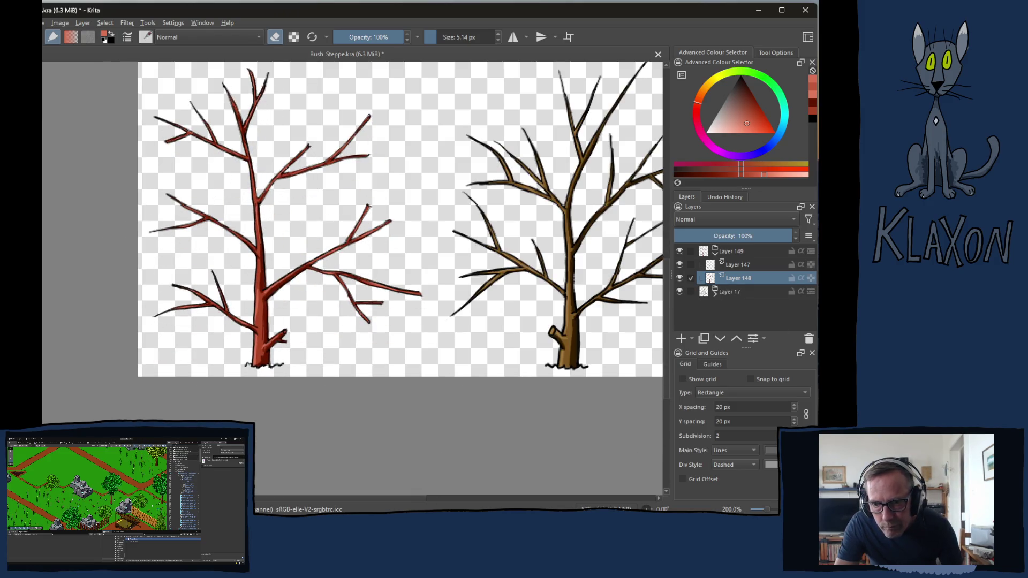
pyautogui.moveTo(371, 292); pyautogui.dragTo(378, 320)
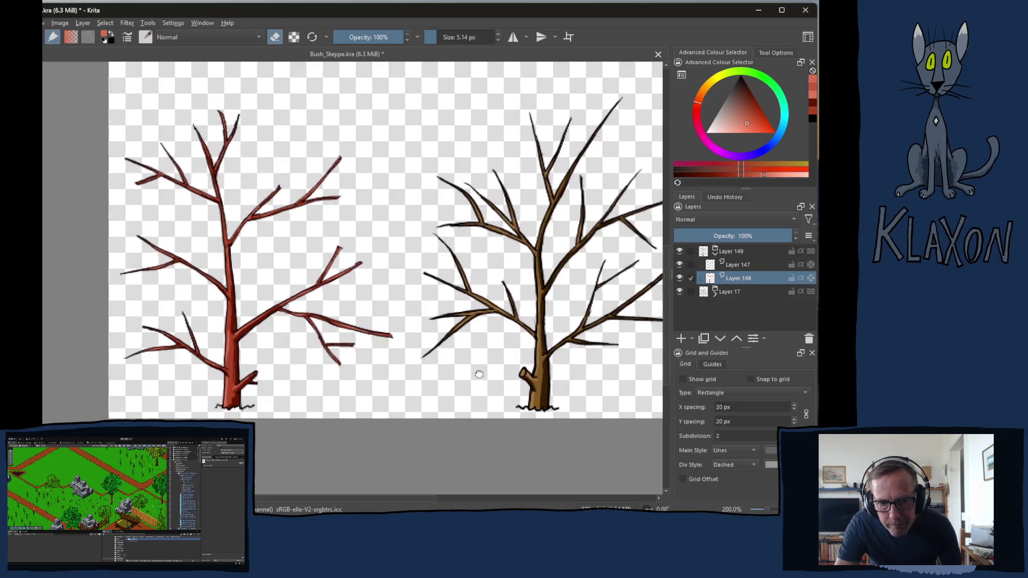
pyautogui.moveTo(481, 374); pyautogui.dragTo(390, 371)
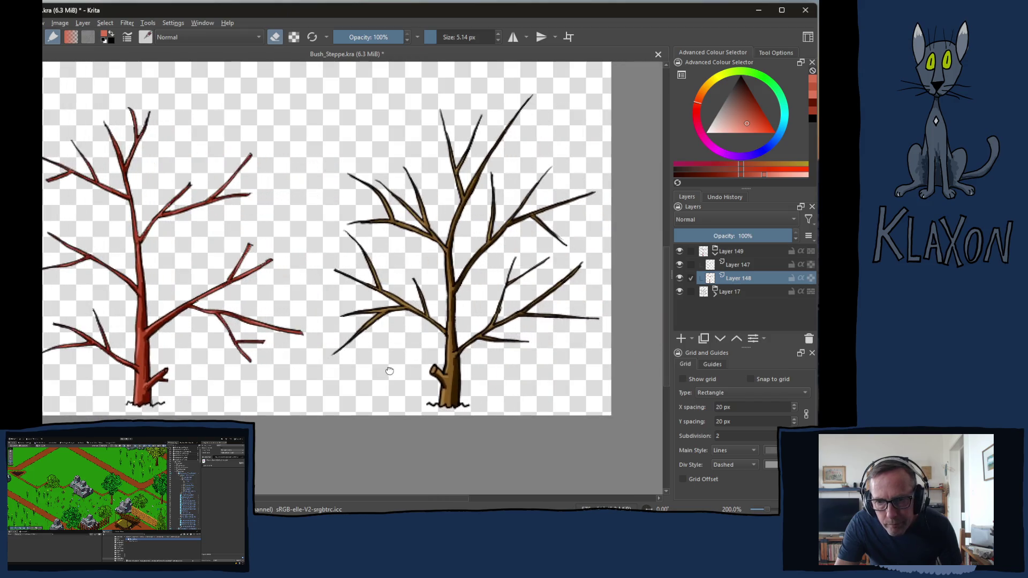
# Collapse the Layer 149 group, expand Layer 17, and select Layer 16
pyautogui.click(714, 253)
pyautogui.click(715, 264)
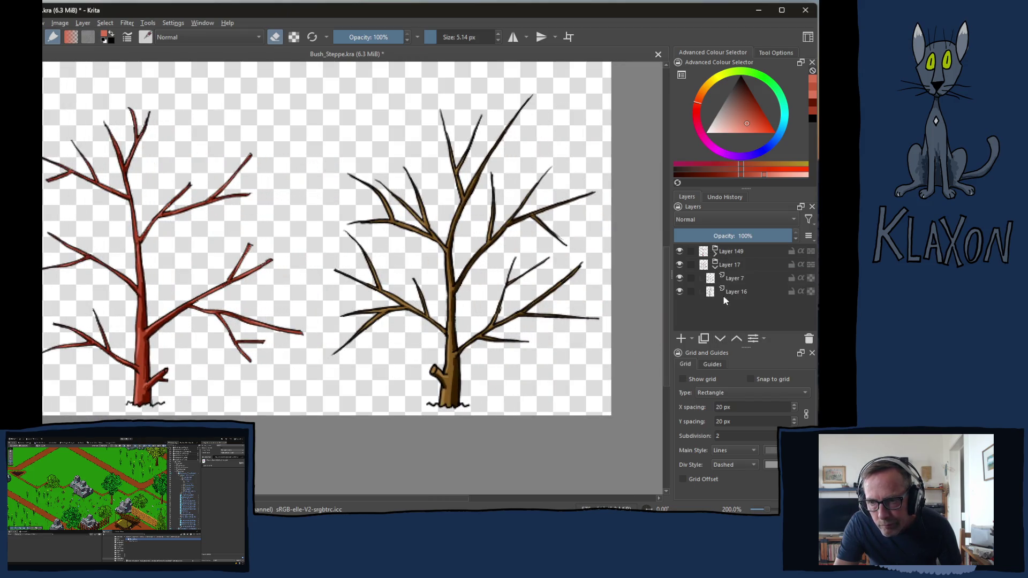
pyautogui.click(739, 294)
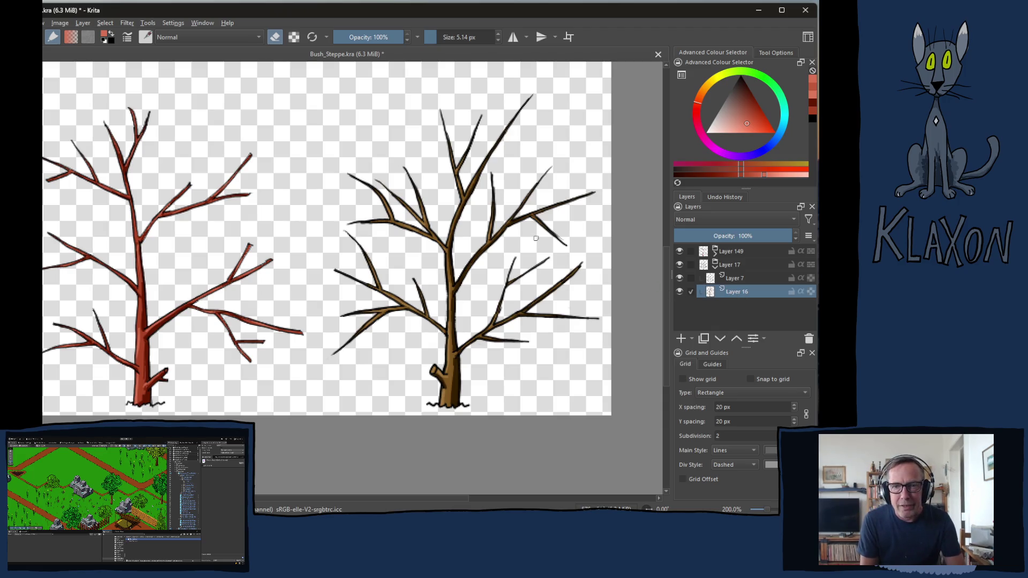
# Paint a large red-brown fill over the right tree and clip it to the branches
pyautogui.press('e')
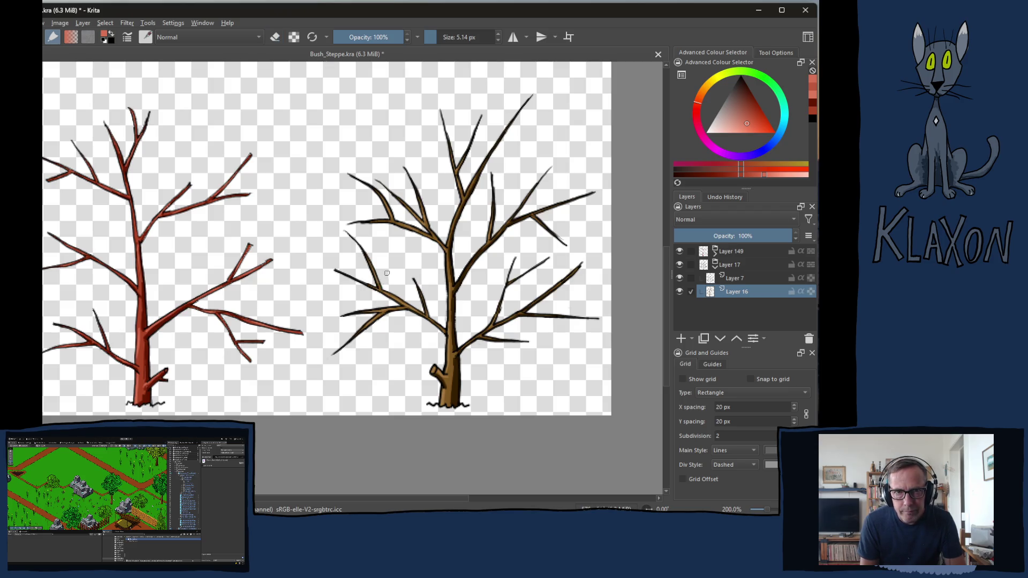
pyautogui.rightClick(389, 274)
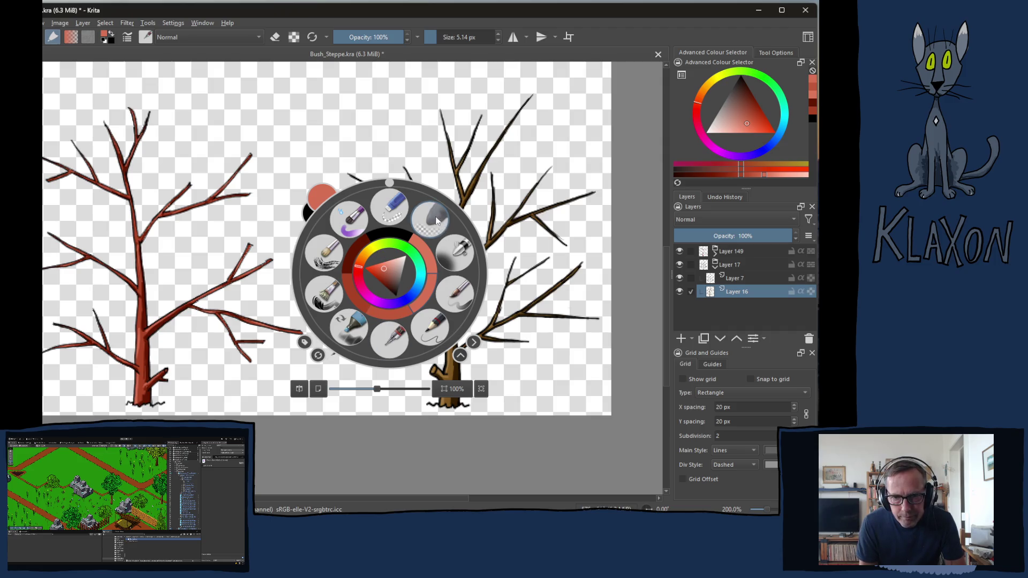
pyautogui.click(353, 296)
pyautogui.moveTo(364, 294)
pyautogui.mouseDown()
pyautogui.moveTo(462, 277)
pyautogui.moveTo(407, 193)
pyautogui.moveTo(370, 321)
pyautogui.moveTo(360, 287)
pyautogui.moveTo(348, 350)
pyautogui.moveTo(485, 375)
pyautogui.moveTo(493, 321)
pyautogui.moveTo(551, 241)
pyautogui.moveTo(559, 295)
pyautogui.moveTo(552, 159)
pyautogui.moveTo(528, 115)
pyautogui.moveTo(435, 120)
pyautogui.moveTo(420, 179)
pyautogui.moveTo(482, 198)
pyautogui.mouseUp()
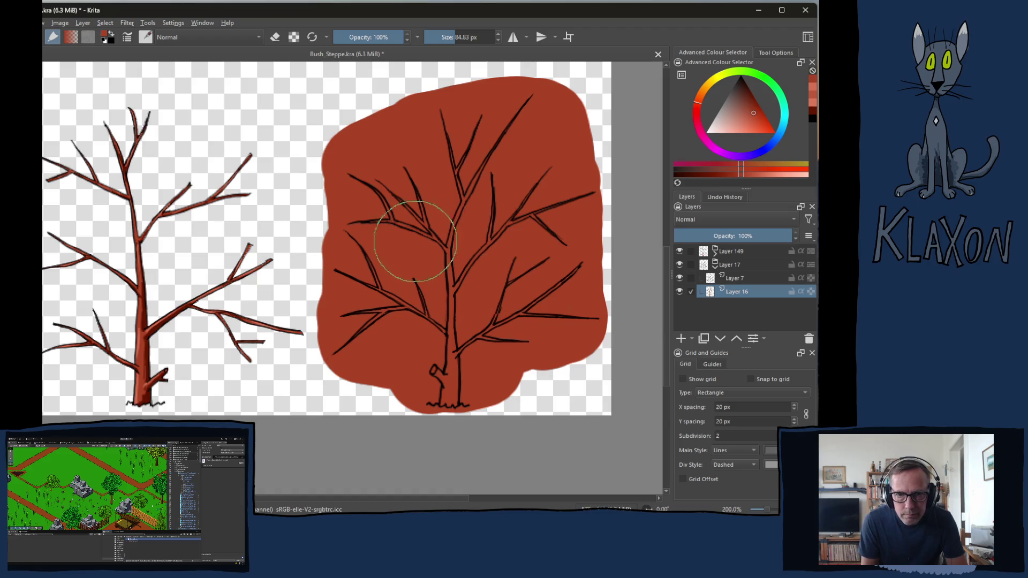
pyautogui.press('e')
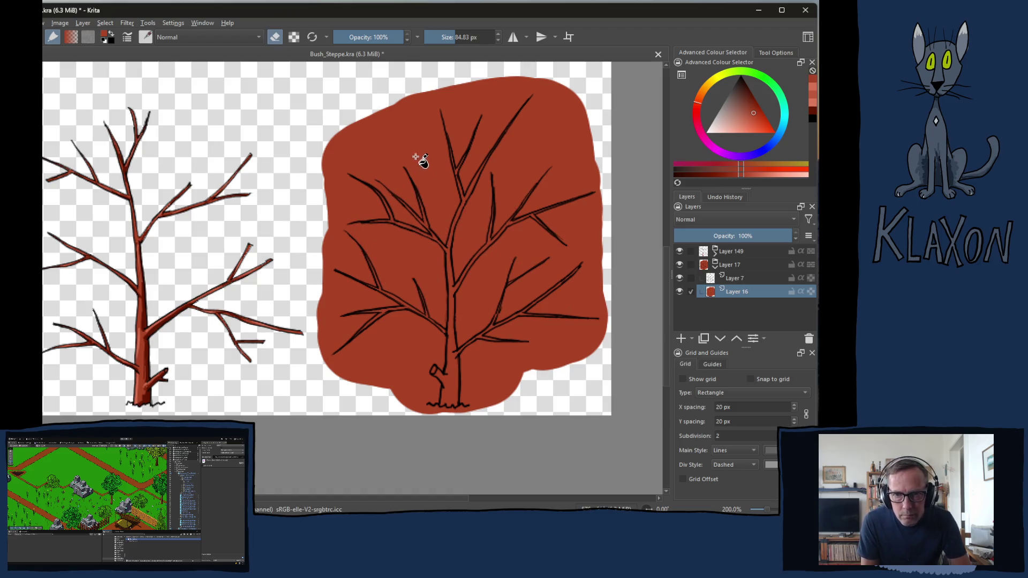
pyautogui.hotkey('ctrl', 'z')
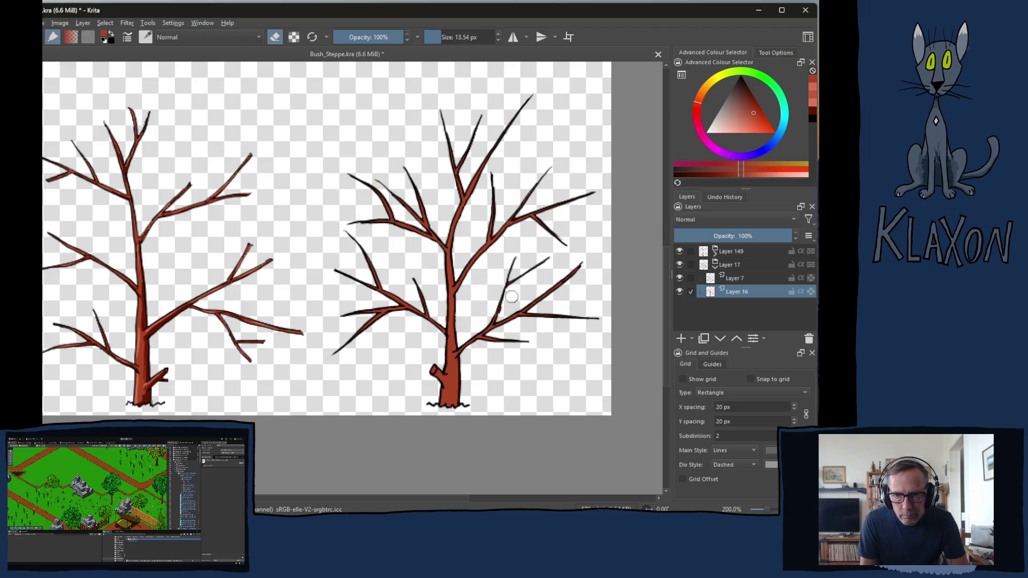
# Pick a small detail brush from the pop-up palette and zoom in
pyautogui.rightClick(408, 305)
pyautogui.click(379, 275)
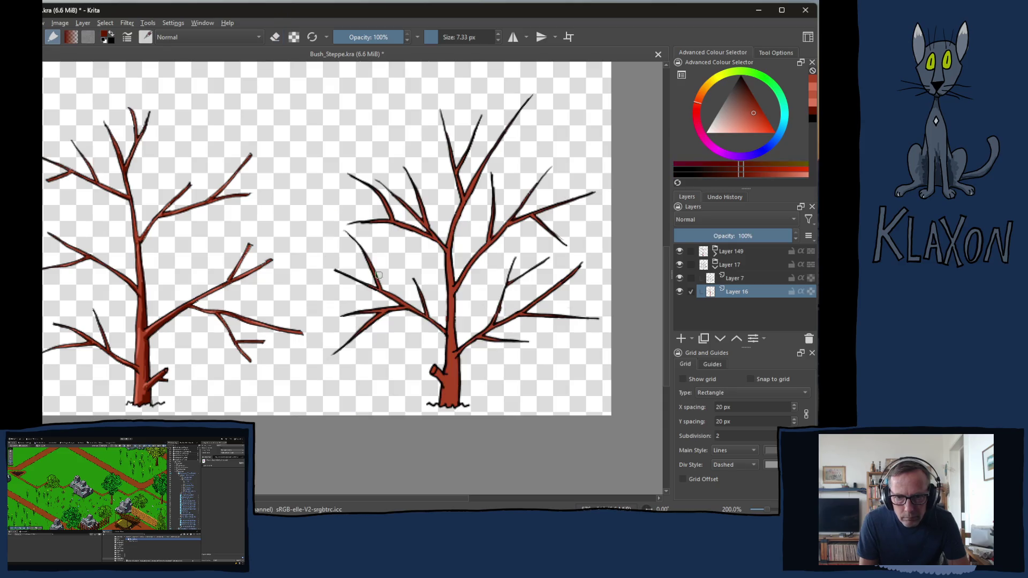
pyautogui.scroll(4, 385, 281)
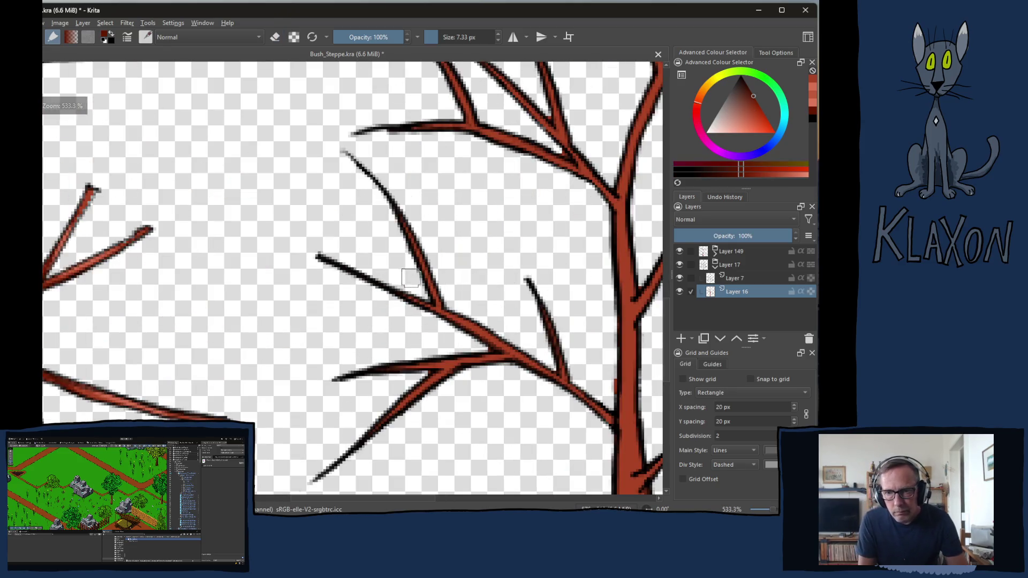
# Add dark shading down the trunk's right side from the fork, using a smaller brush
pyautogui.moveTo(409, 278); pyautogui.dragTo(291, 187)
pyautogui.moveTo(492, 390); pyautogui.dragTo(401, 310)
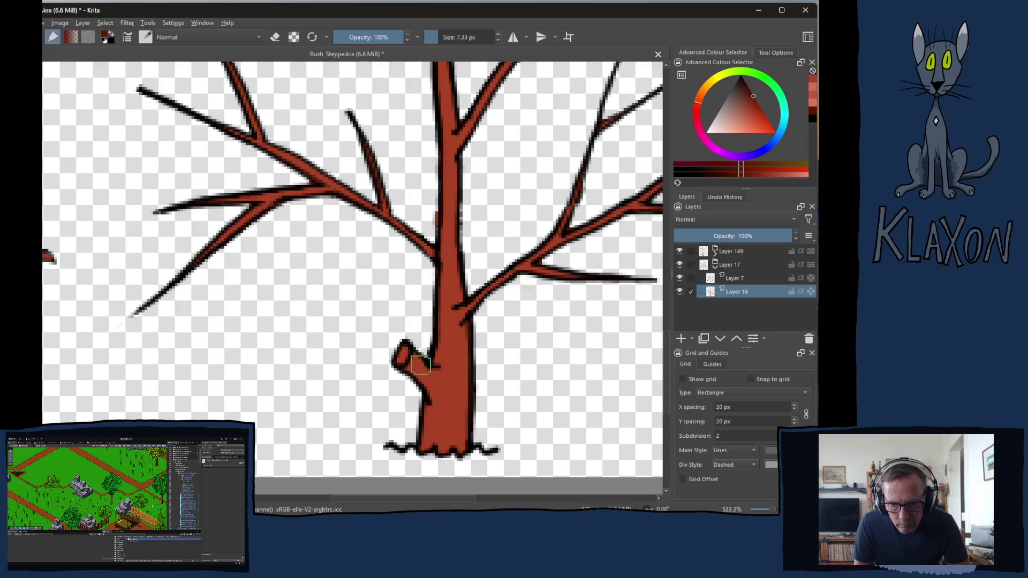
pyautogui.moveTo(420, 362); pyautogui.dragTo(435, 391)
pyautogui.moveTo(451, 440)
pyautogui.mouseDown()
pyautogui.moveTo(459, 444)
pyautogui.moveTo(459, 318)
pyautogui.mouseUp()
pyautogui.hotkey('ctrl', 'z')
pyautogui.press('[')
pyautogui.moveTo(448, 167)
pyautogui.mouseDown()
pyautogui.moveTo(458, 289)
pyautogui.moveTo(459, 279)
pyautogui.mouseUp()
pyautogui.moveTo(450, 154); pyautogui.dragTo(451, 216)
pyautogui.moveTo(472, 350); pyautogui.dragTo(469, 386)
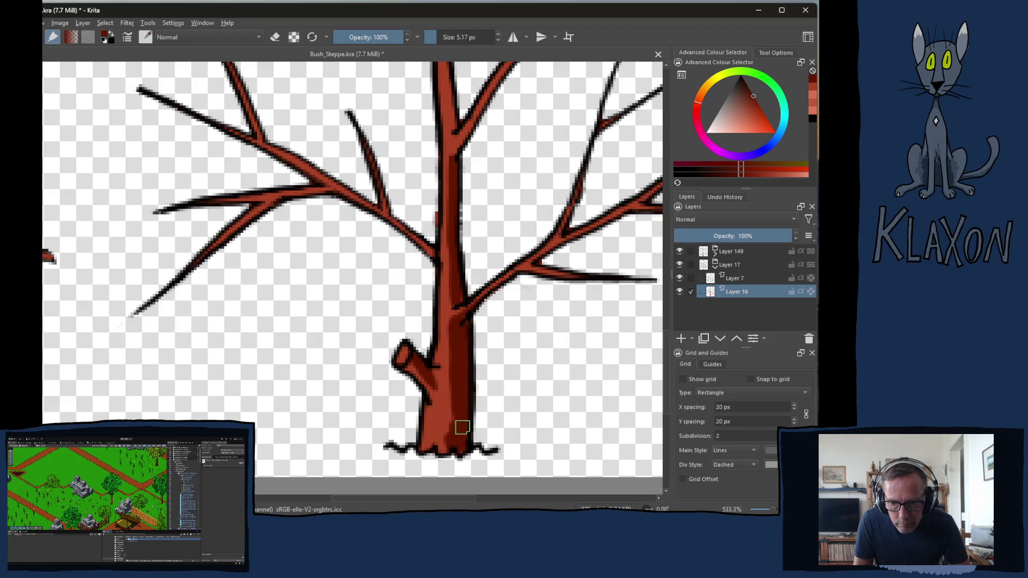
# Sample darker and brighter reds from the trunk and paint the right-hand and upper-left branches
pyautogui.keyDown('ctrl'); pyautogui.click(471, 442); pyautogui.keyUp('ctrl')
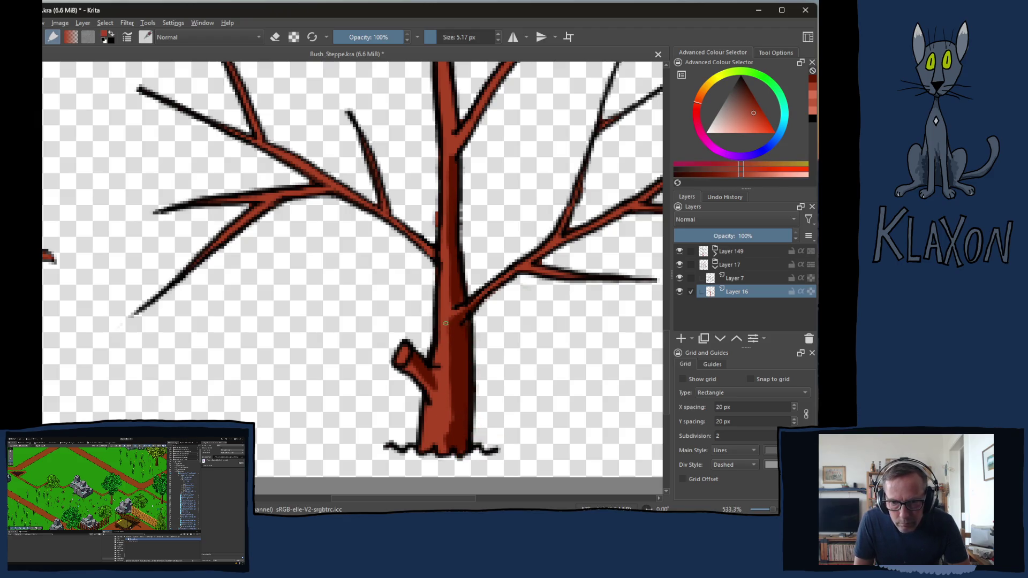
pyautogui.keyDown('ctrl'); pyautogui.click(454, 408); pyautogui.keyUp('ctrl')
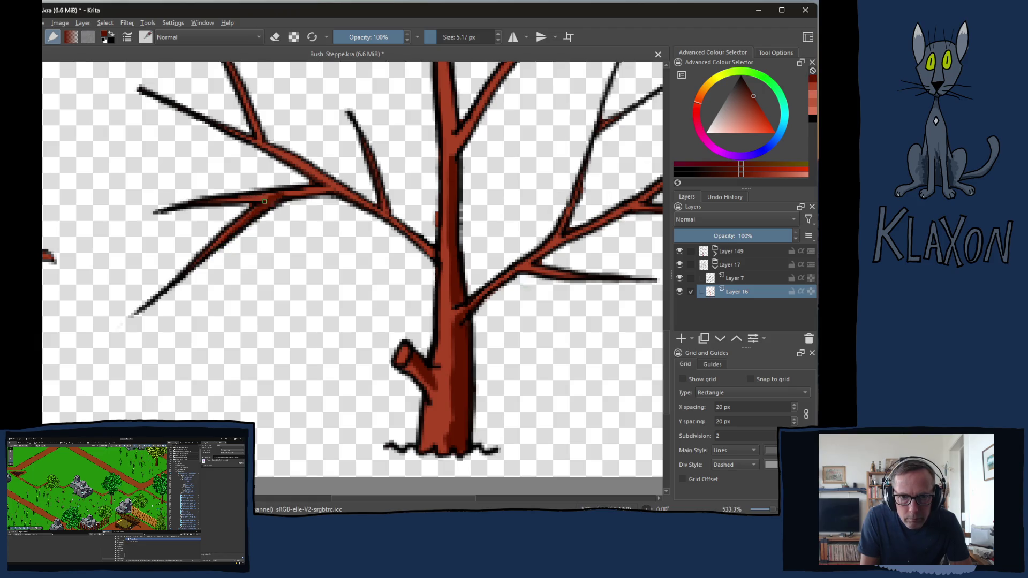
pyautogui.moveTo(281, 167)
pyautogui.mouseDown()
pyautogui.moveTo(383, 209)
pyautogui.moveTo(431, 250)
pyautogui.mouseUp()
pyautogui.moveTo(252, 131); pyautogui.dragTo(320, 183)
# Darken the left and upper-right branches and shade the main trunk down from above
pyautogui.moveTo(481, 305)
pyautogui.mouseDown()
pyautogui.moveTo(352, 321)
pyautogui.moveTo(482, 230)
pyautogui.moveTo(547, 221)
pyautogui.moveTo(585, 160)
pyautogui.mouseUp()
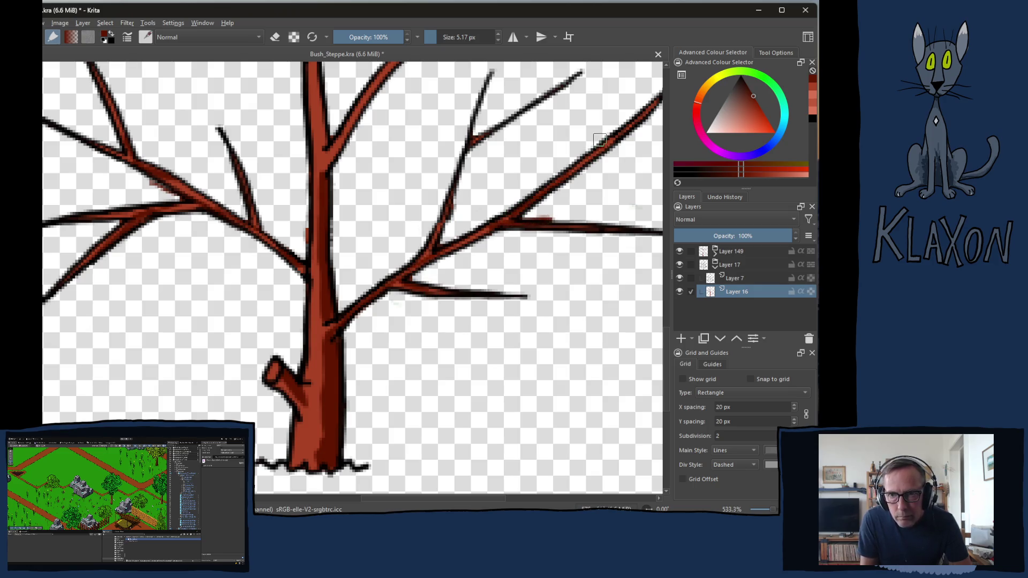
pyautogui.moveTo(477, 143)
pyautogui.mouseDown()
pyautogui.moveTo(425, 236)
pyautogui.moveTo(413, 218)
pyautogui.moveTo(485, 231)
pyautogui.mouseUp()
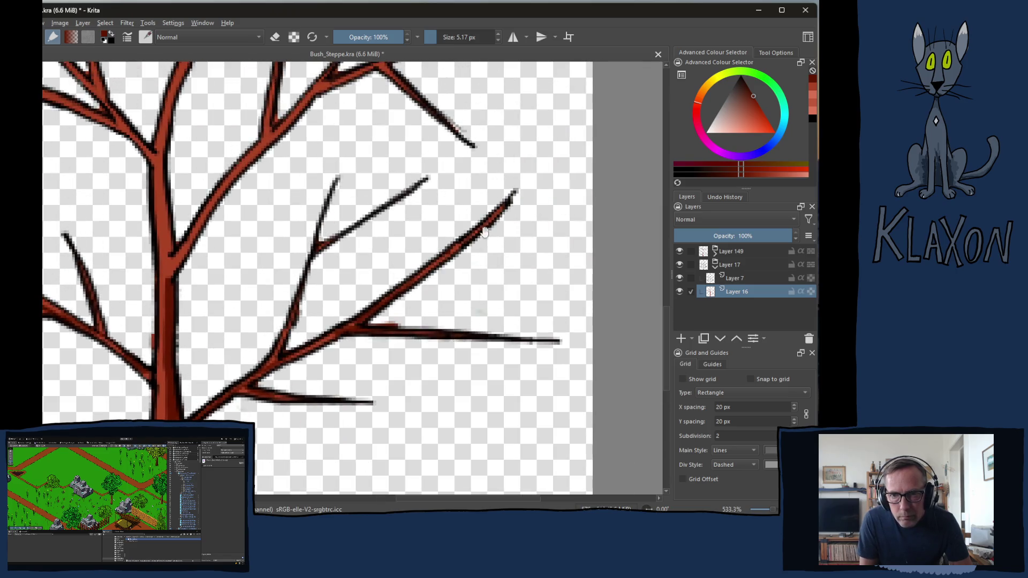
pyautogui.moveTo(407, 262); pyautogui.dragTo(340, 260)
pyautogui.moveTo(356, 205); pyautogui.dragTo(262, 340)
pyautogui.moveTo(374, 186); pyautogui.dragTo(482, 126)
pyautogui.moveTo(377, 218); pyautogui.dragTo(423, 313)
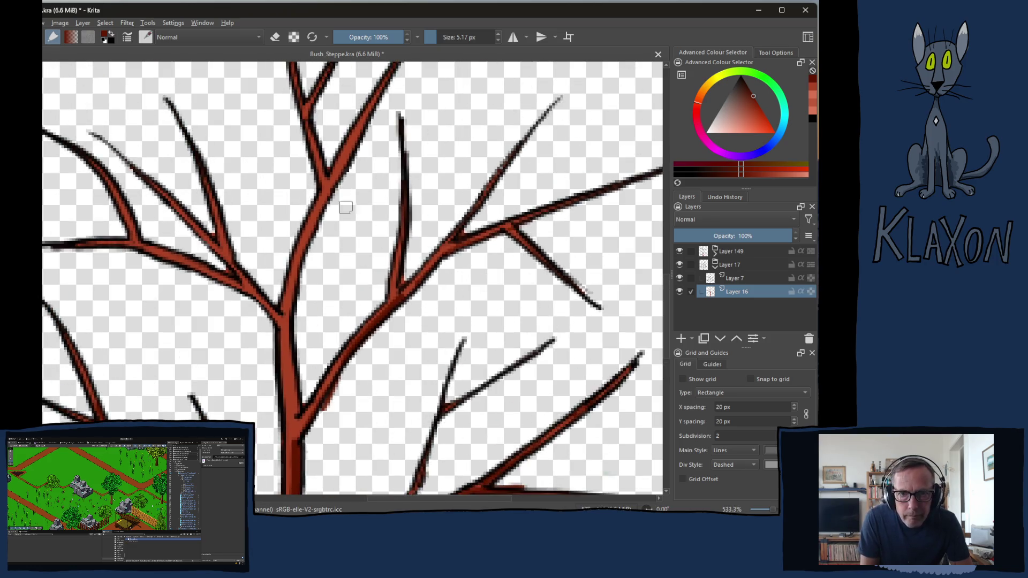
pyautogui.moveTo(360, 139)
pyautogui.mouseDown()
pyautogui.moveTo(305, 251)
pyautogui.moveTo(289, 321)
pyautogui.moveTo(296, 401)
pyautogui.mouseUp()
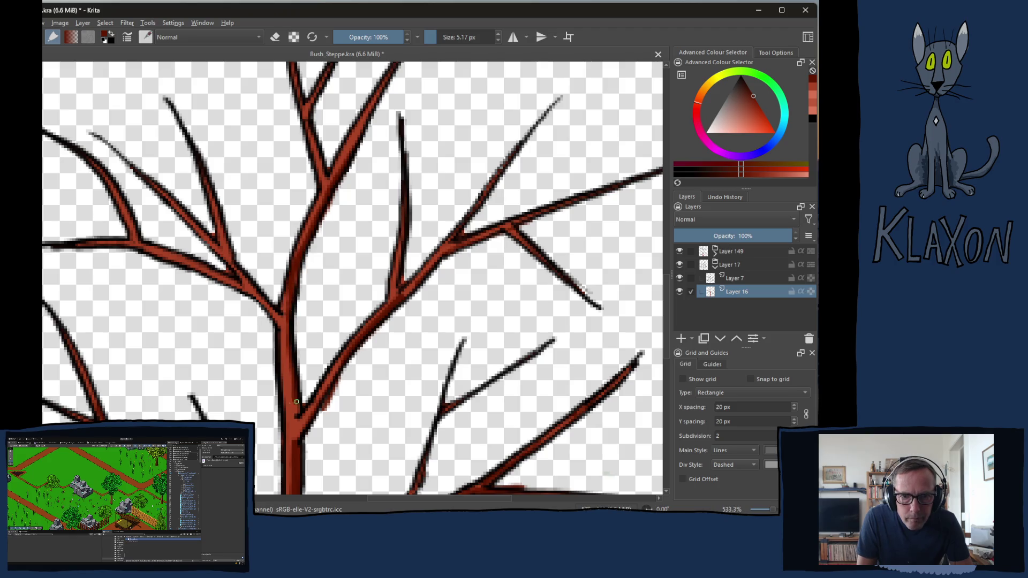
pyautogui.moveTo(289, 365); pyautogui.dragTo(290, 370)
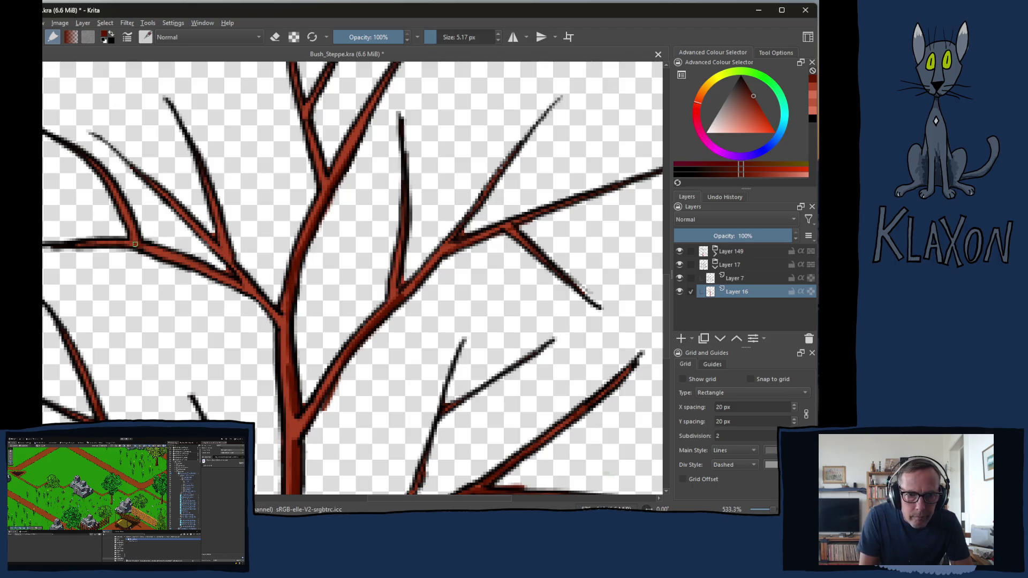
# Paint the upper-left branch red
pyautogui.moveTo(118, 329)
pyautogui.mouseDown()
pyautogui.moveTo(228, 338)
pyautogui.moveTo(205, 381)
pyautogui.mouseUp()
pyautogui.moveTo(219, 185); pyautogui.dragTo(249, 246)
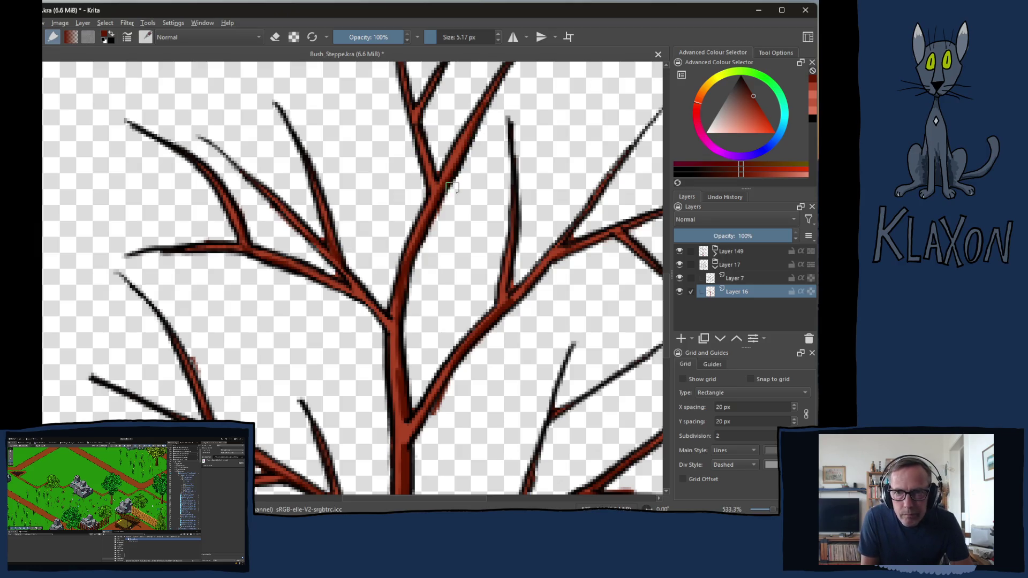
pyautogui.moveTo(441, 193); pyautogui.dragTo(466, 230)
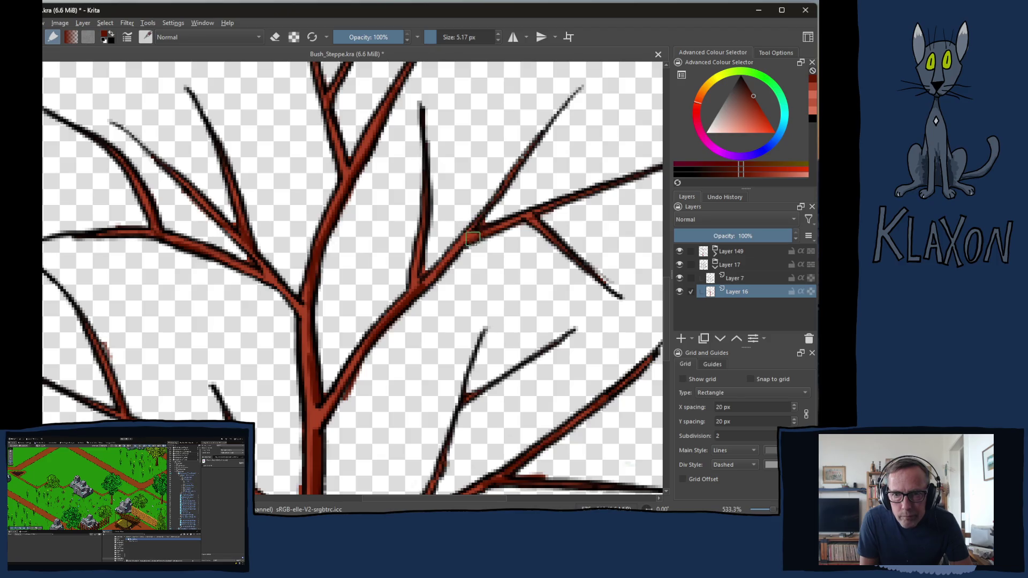
pyautogui.moveTo(523, 211); pyautogui.dragTo(431, 215)
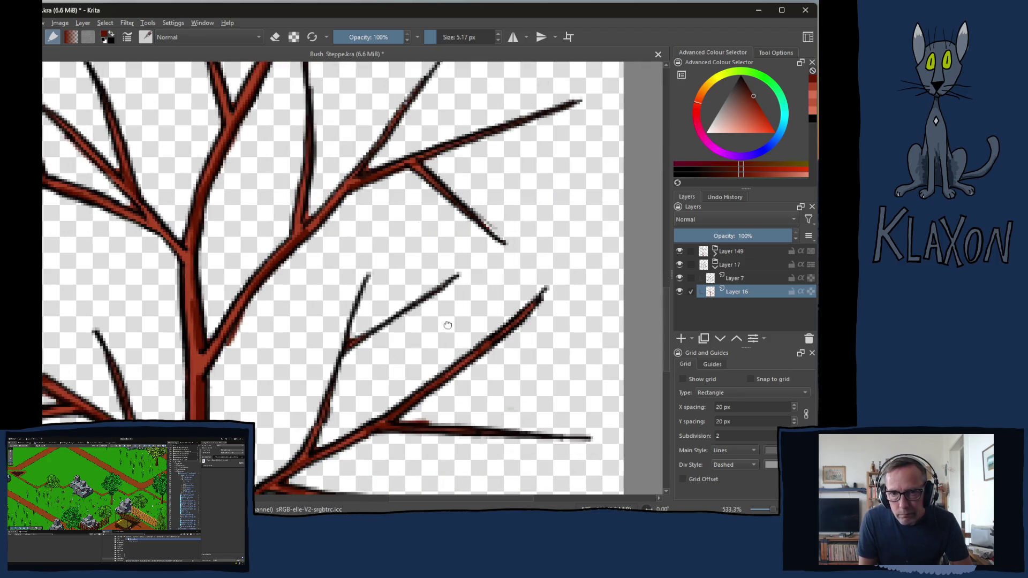
pyautogui.scroll(-5, 448, 325)
pyautogui.scroll(5, 513, 331)
pyautogui.scroll(-5, 513, 330)
pyautogui.scroll(5, 367, 291)
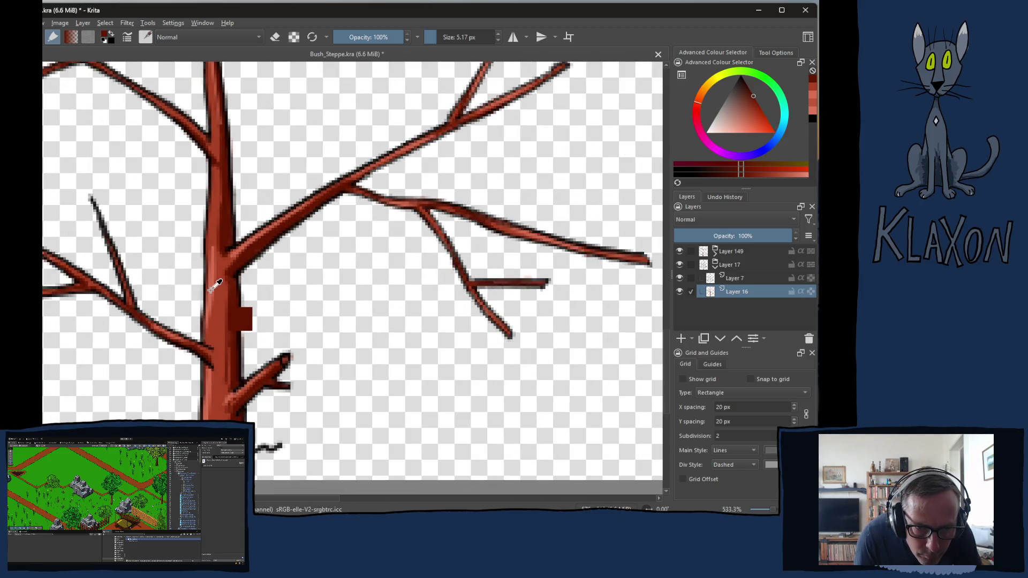
# Sample a salmon highlight and lighten the stump top and the trunk's left side
pyautogui.keyDown('ctrl'); pyautogui.click(216, 287); pyautogui.keyUp('ctrl')
pyautogui.moveTo(166, 218)
pyautogui.mouseDown()
pyautogui.moveTo(220, 343)
pyautogui.moveTo(424, 346)
pyautogui.moveTo(394, 339)
pyautogui.moveTo(405, 318)
pyautogui.mouseUp()
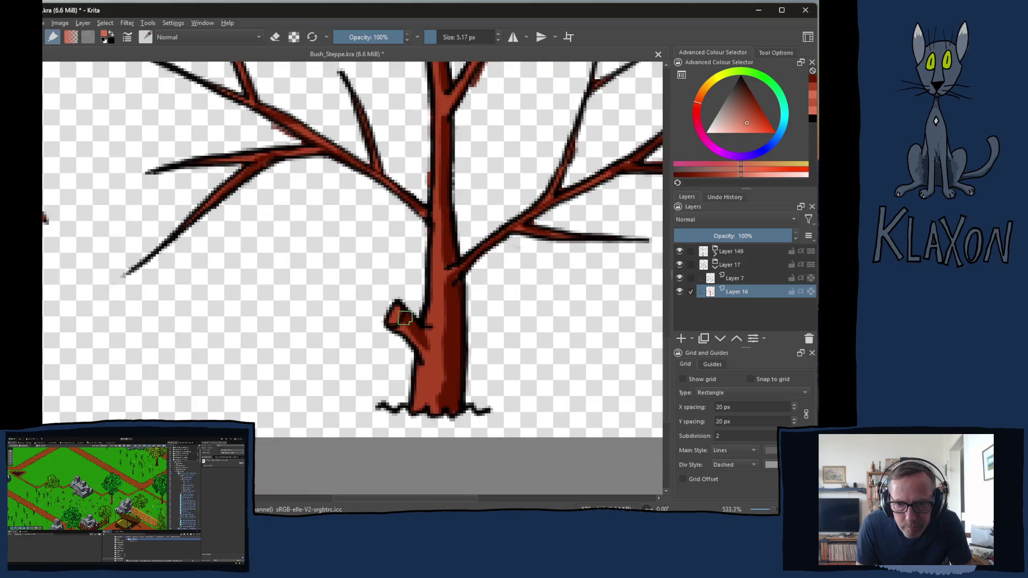
pyautogui.click(396, 310)
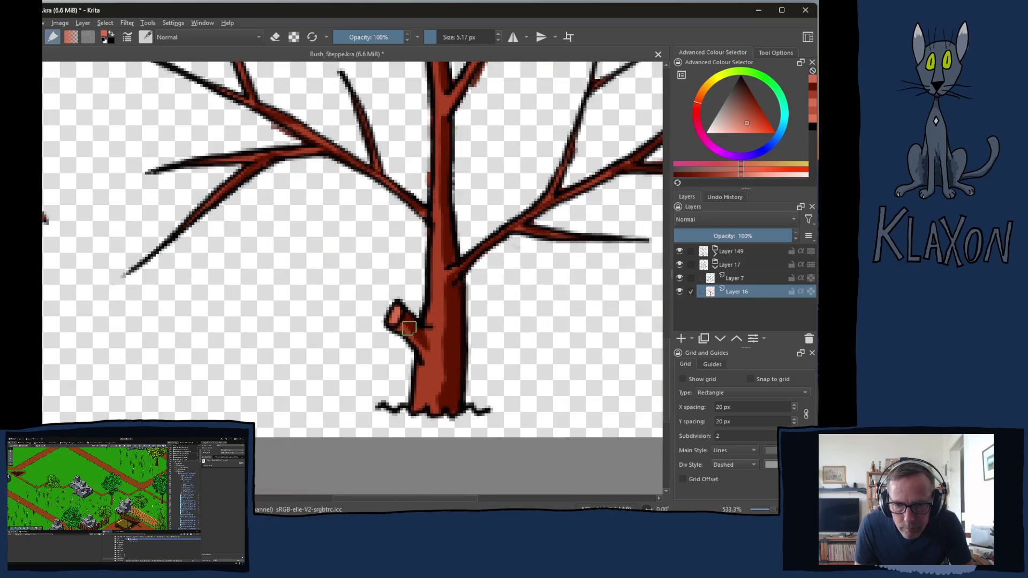
pyautogui.moveTo(436, 245)
pyautogui.mouseDown()
pyautogui.moveTo(417, 407)
pyautogui.moveTo(423, 366)
pyautogui.mouseUp()
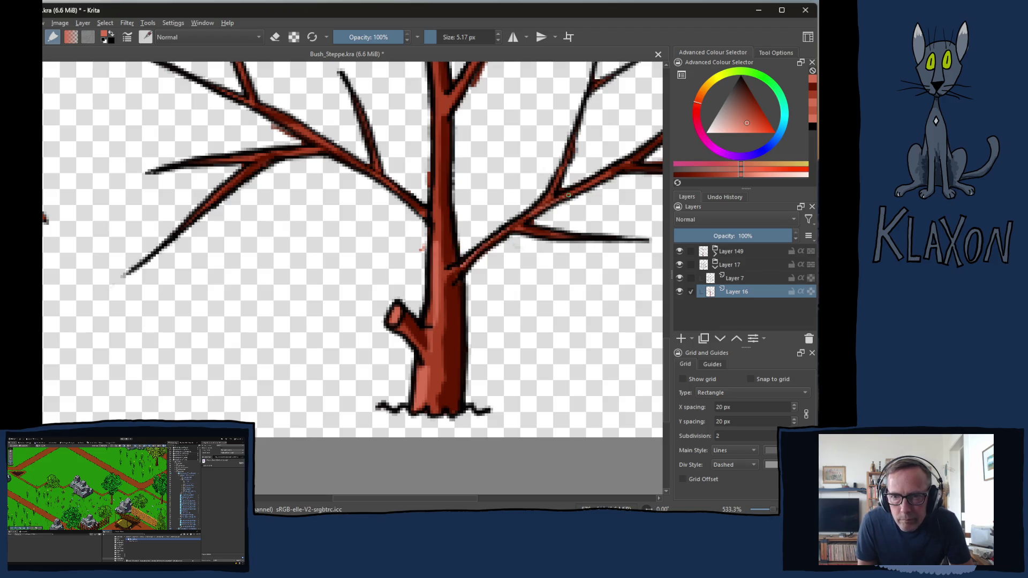
# Highlight the upper-right branch in lighter red, then review the branches and trunk
pyautogui.moveTo(508, 219); pyautogui.dragTo(529, 321)
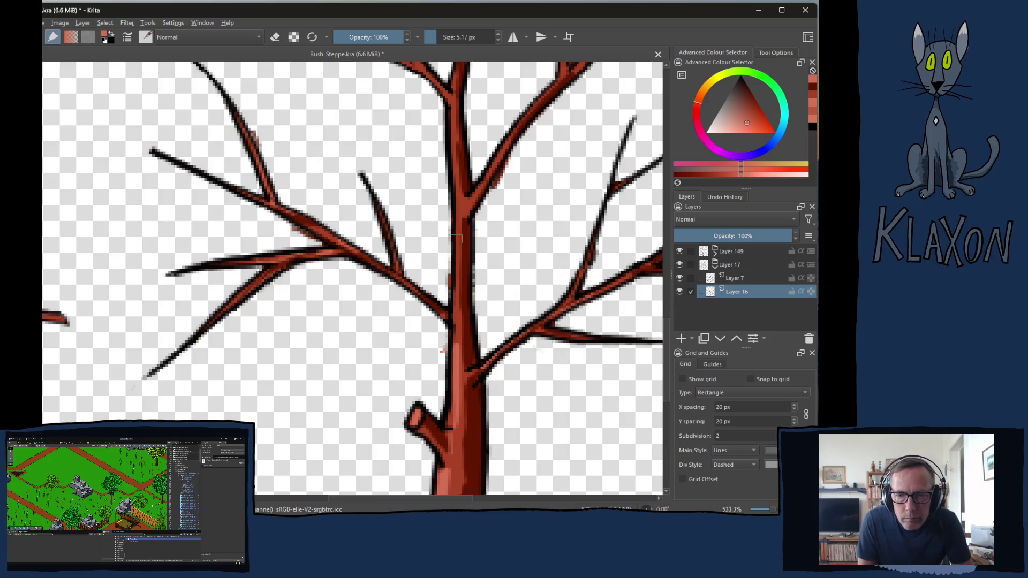
pyautogui.moveTo(493, 168); pyautogui.dragTo(410, 262)
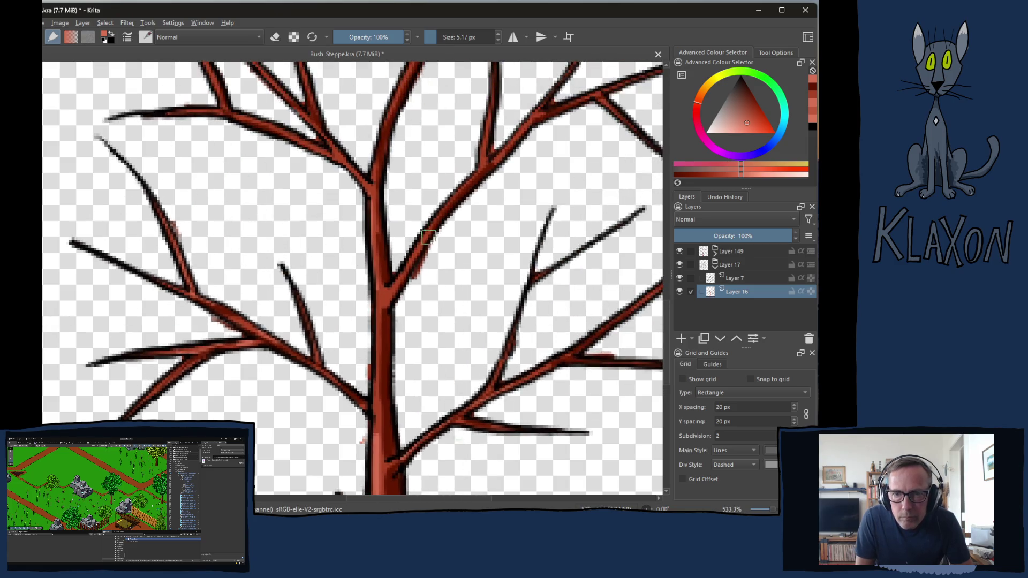
pyautogui.moveTo(478, 169); pyautogui.dragTo(550, 104)
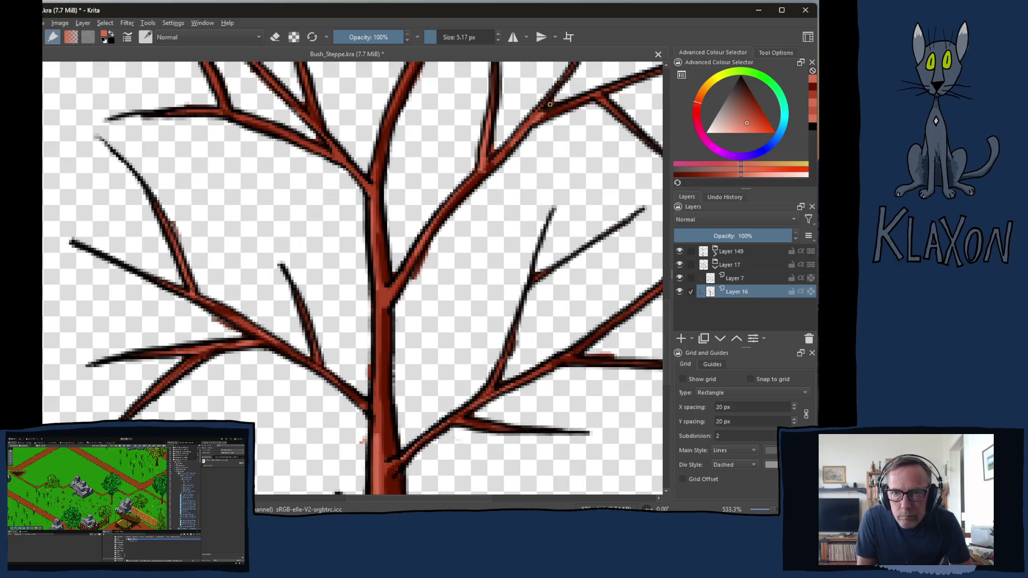
pyautogui.moveTo(519, 184); pyautogui.dragTo(317, 127)
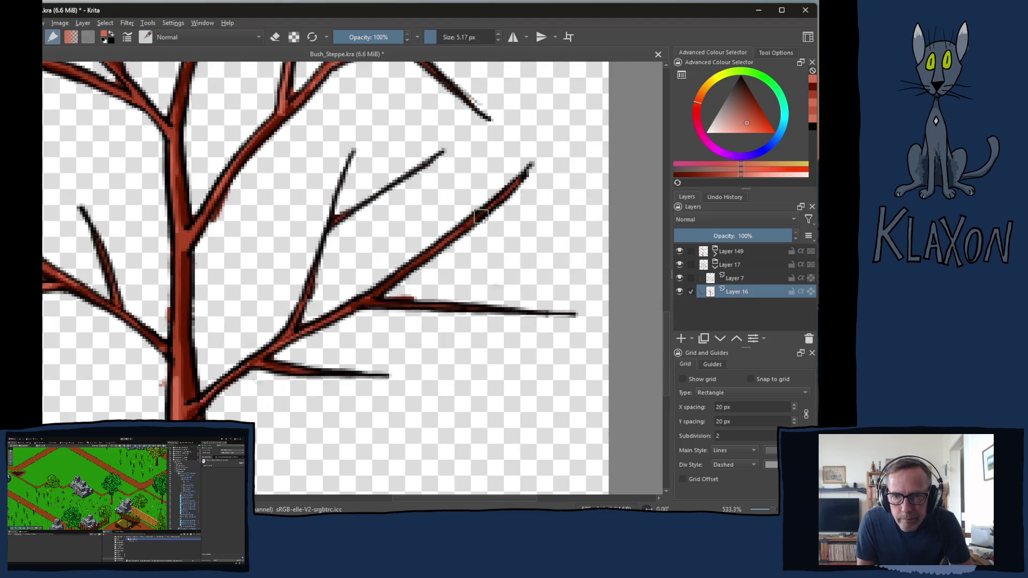
pyautogui.moveTo(414, 273); pyautogui.dragTo(408, 419)
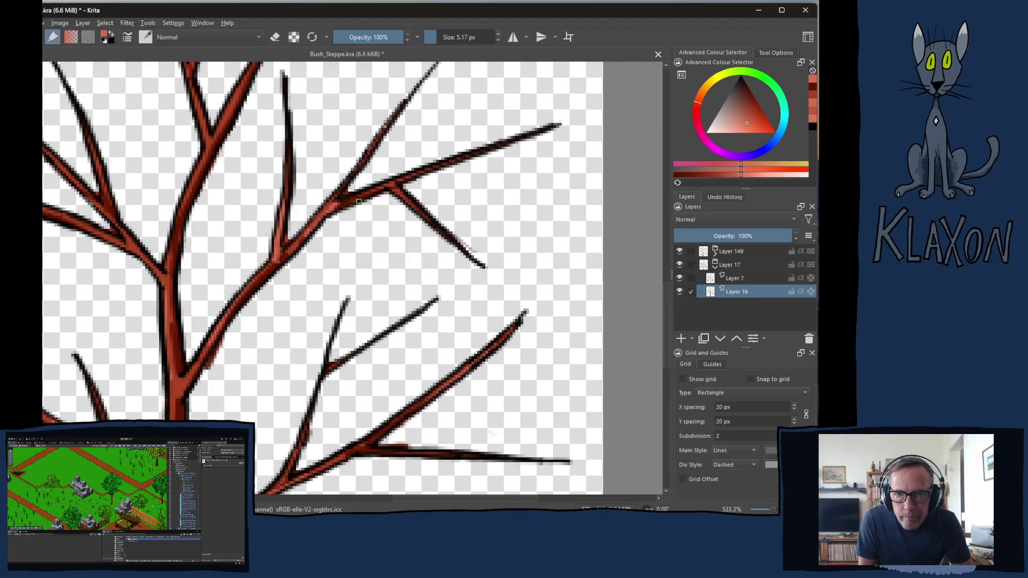
pyautogui.moveTo(238, 211); pyautogui.dragTo(339, 262)
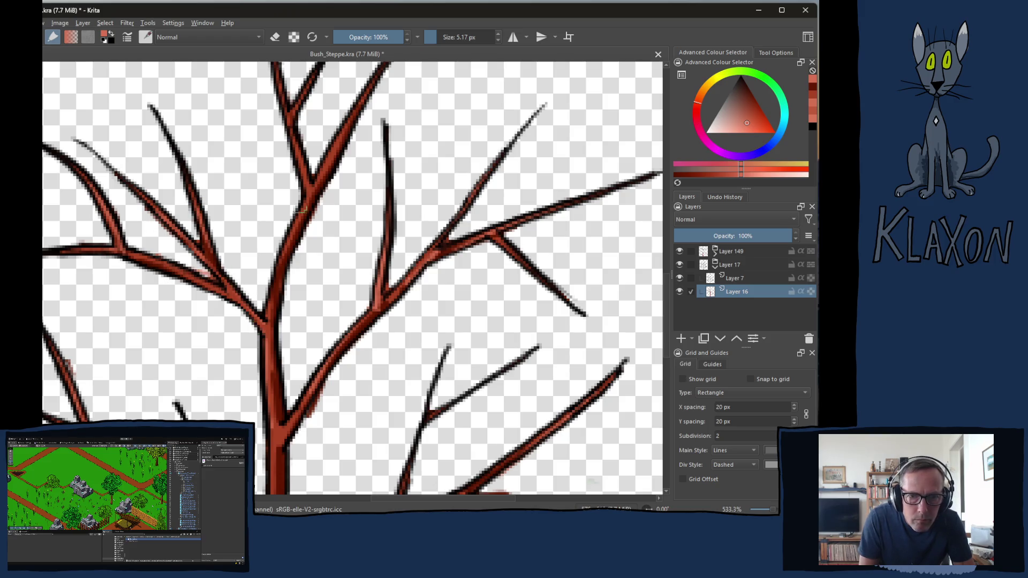
pyautogui.moveTo(326, 155); pyautogui.dragTo(297, 269)
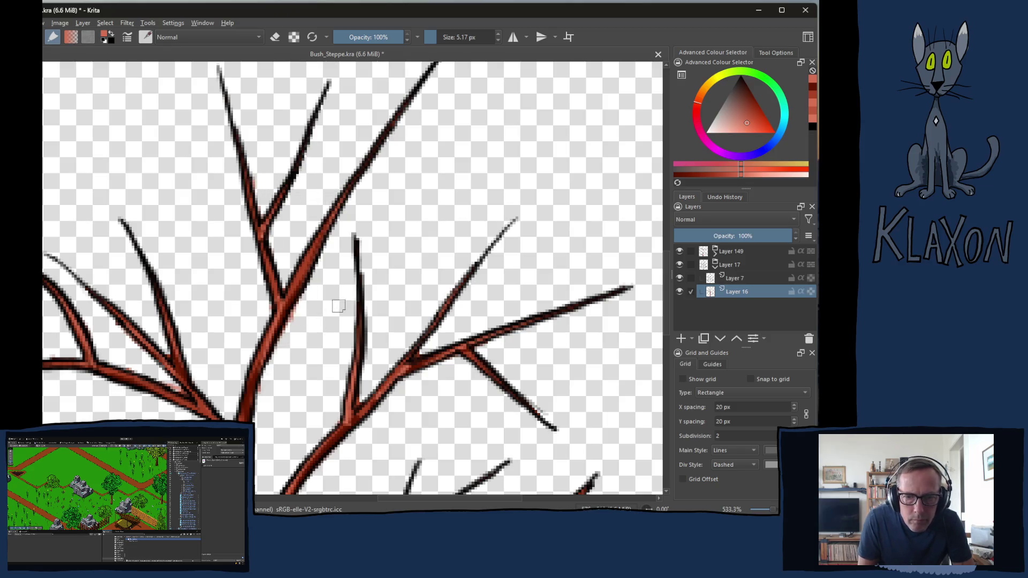
pyautogui.moveTo(452, 336); pyautogui.dragTo(423, 233)
pyautogui.moveTo(422, 323); pyautogui.dragTo(420, 280)
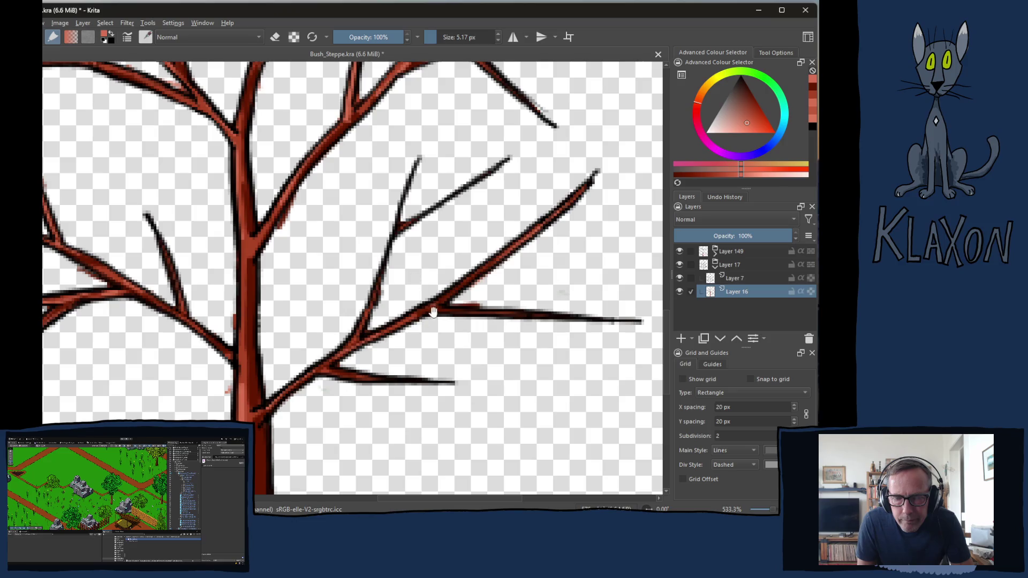
pyautogui.press('e')
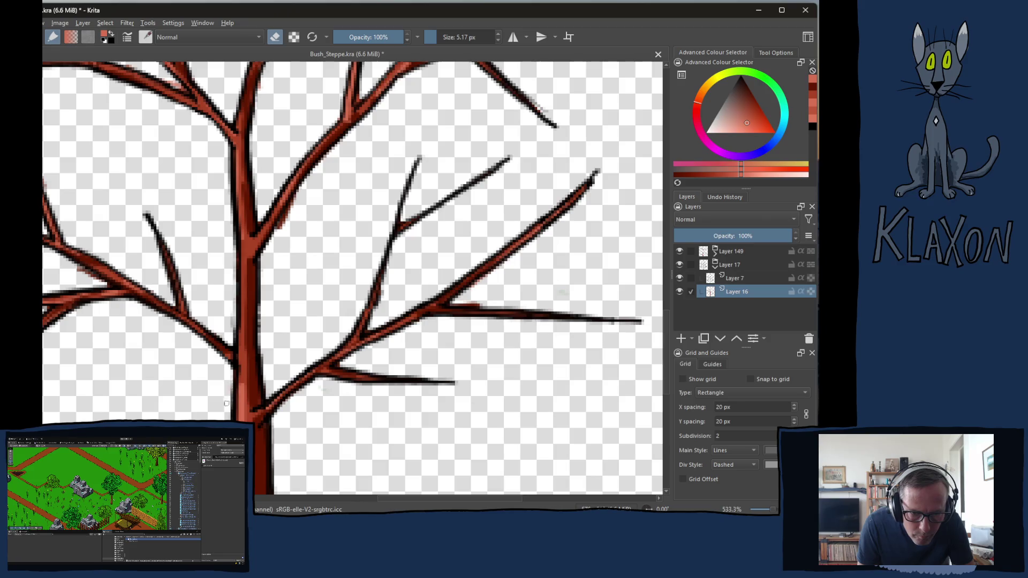
# Erase the stray speck and reddish bit at one branch junction, then tidy the upper junction
pyautogui.moveTo(226, 394); pyautogui.dragTo(273, 236)
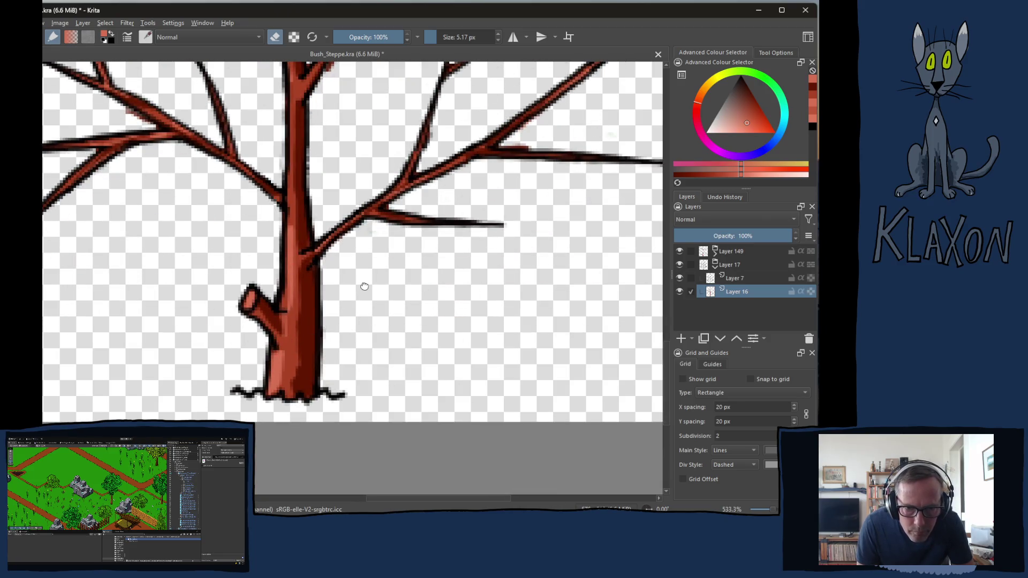
pyautogui.moveTo(371, 238); pyautogui.dragTo(306, 311)
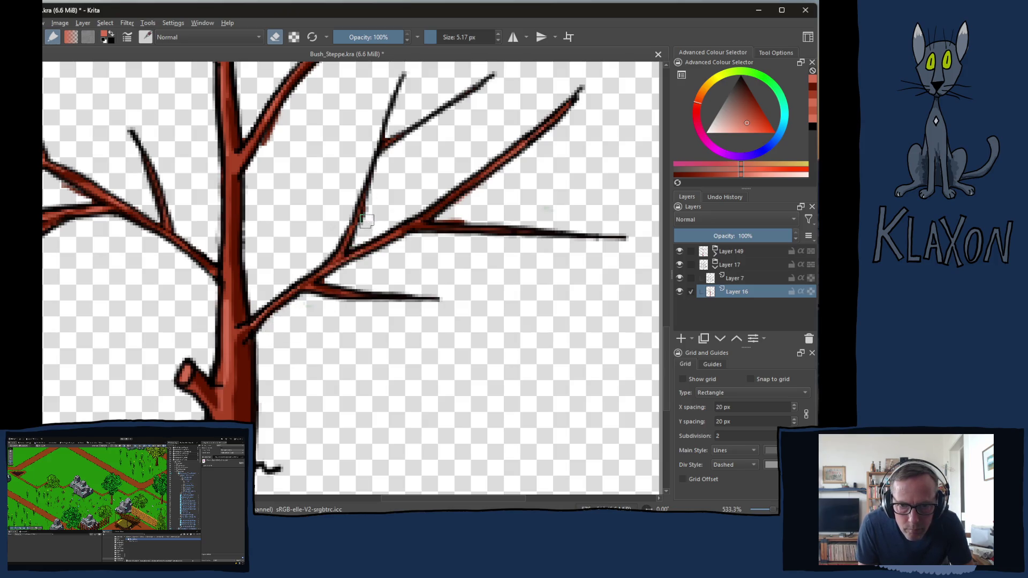
pyautogui.click(450, 217)
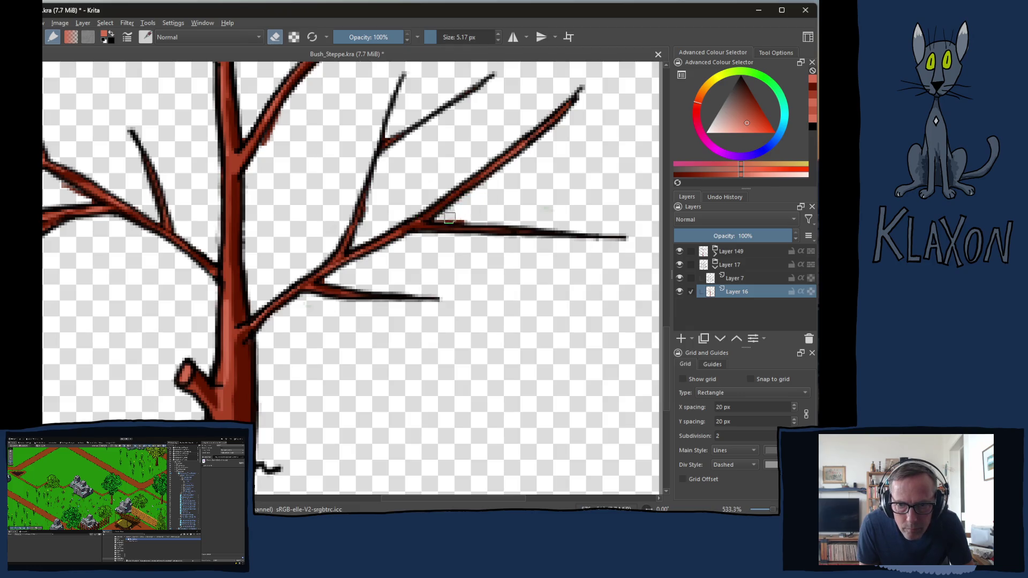
pyautogui.moveTo(451, 218); pyautogui.dragTo(463, 216)
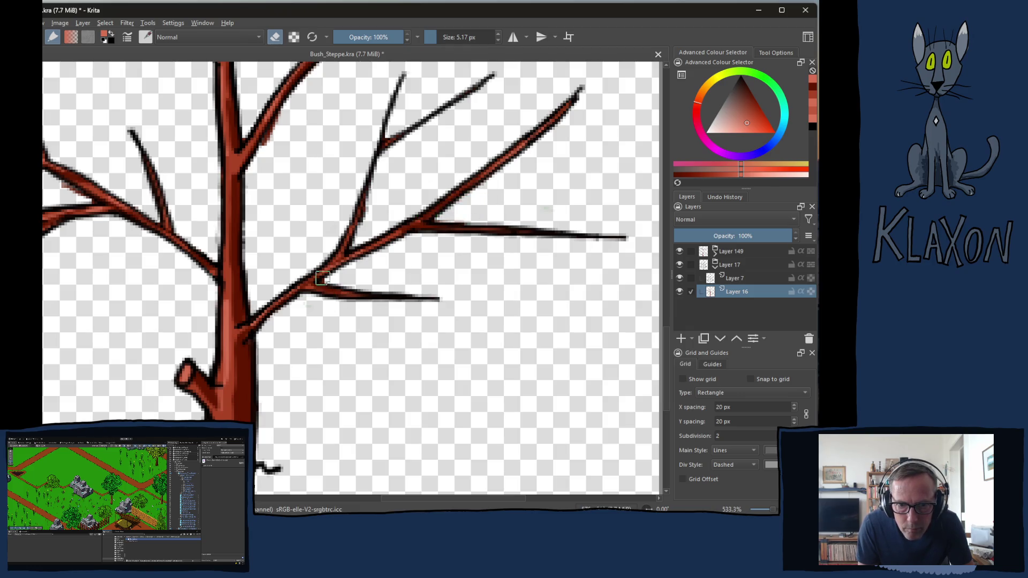
pyautogui.moveTo(397, 176)
pyautogui.mouseDown()
pyautogui.moveTo(368, 229)
pyautogui.moveTo(381, 217)
pyautogui.moveTo(382, 283)
pyautogui.mouseUp()
pyautogui.scroll(3, 382, 282)
pyautogui.scroll(1, 414, 223)
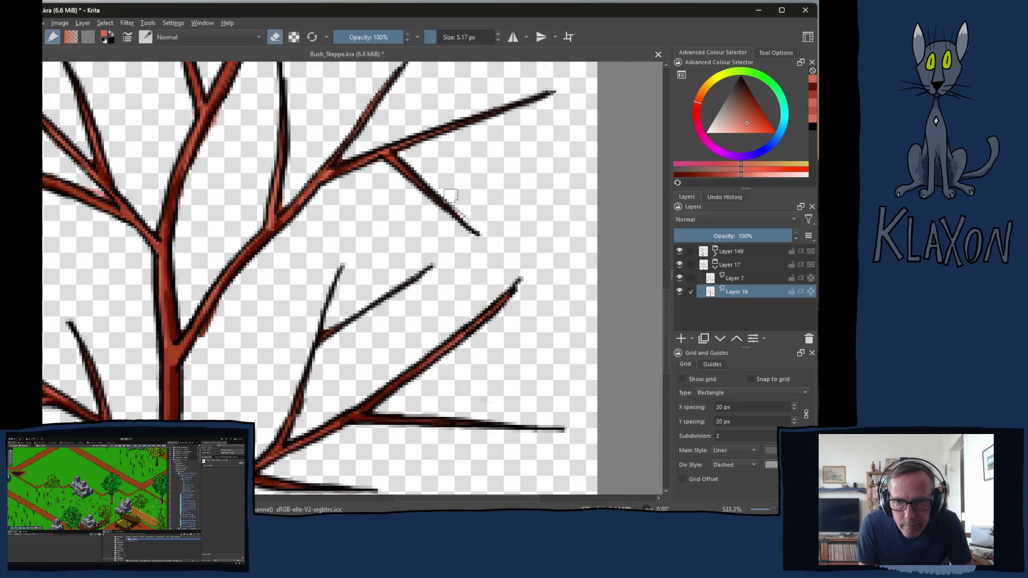
pyautogui.moveTo(336, 171); pyautogui.dragTo(343, 159)
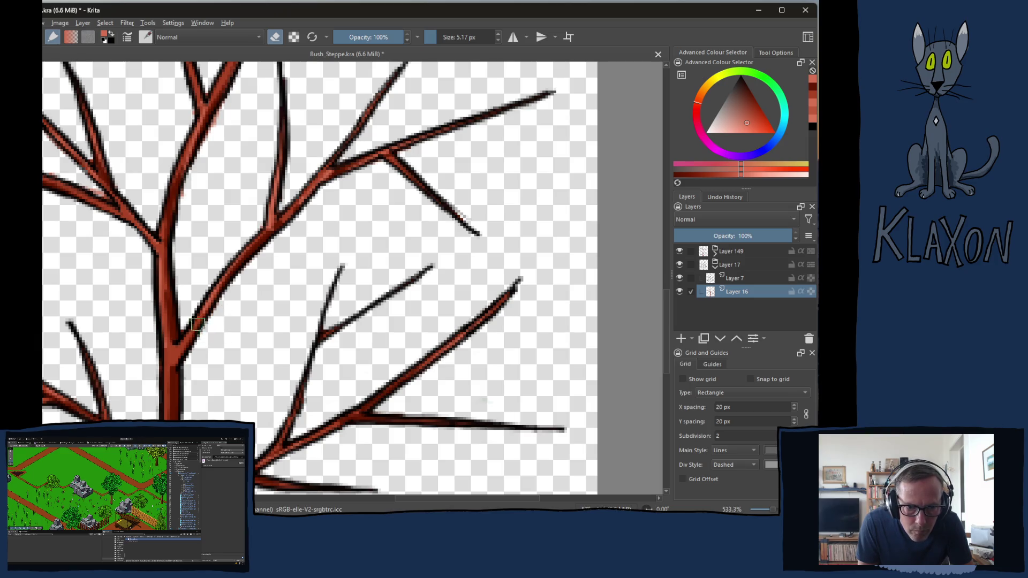
# Erase a stray pixel at the left-hand branch junction
pyautogui.moveTo(213, 225); pyautogui.dragTo(208, 254)
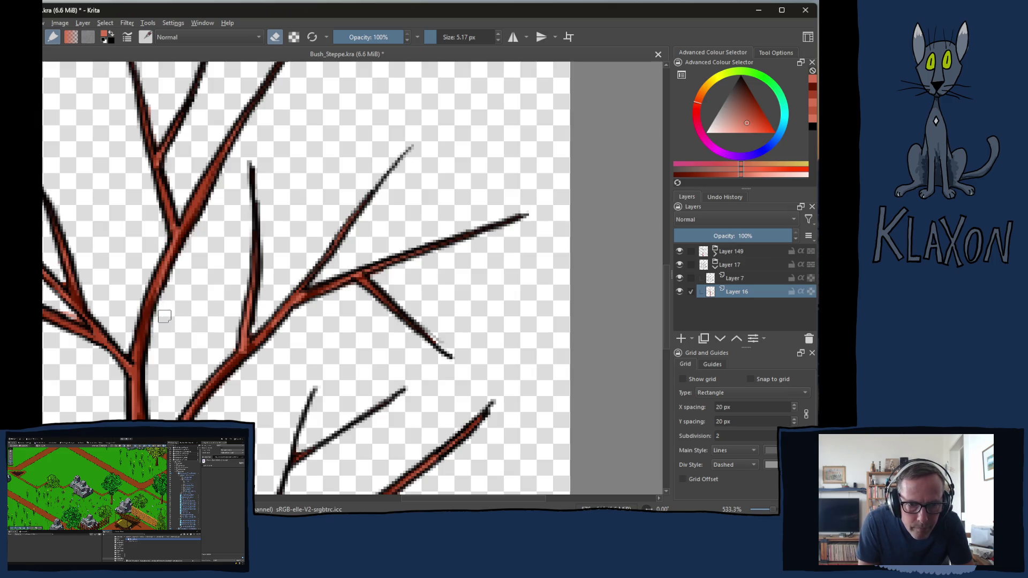
pyautogui.moveTo(295, 148)
pyautogui.mouseDown()
pyautogui.moveTo(311, 295)
pyautogui.moveTo(366, 282)
pyautogui.mouseUp()
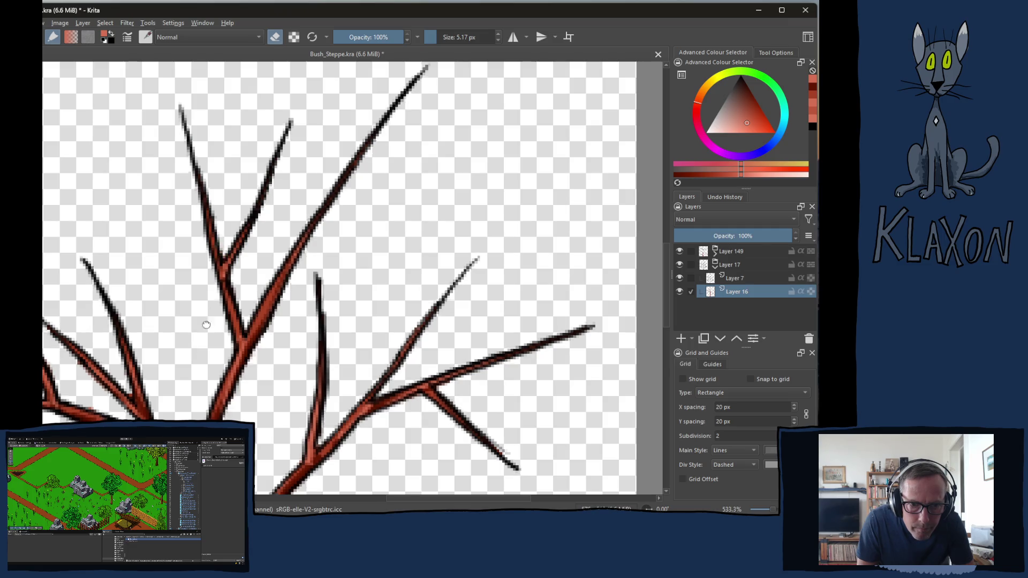
pyautogui.moveTo(191, 340); pyautogui.dragTo(256, 275)
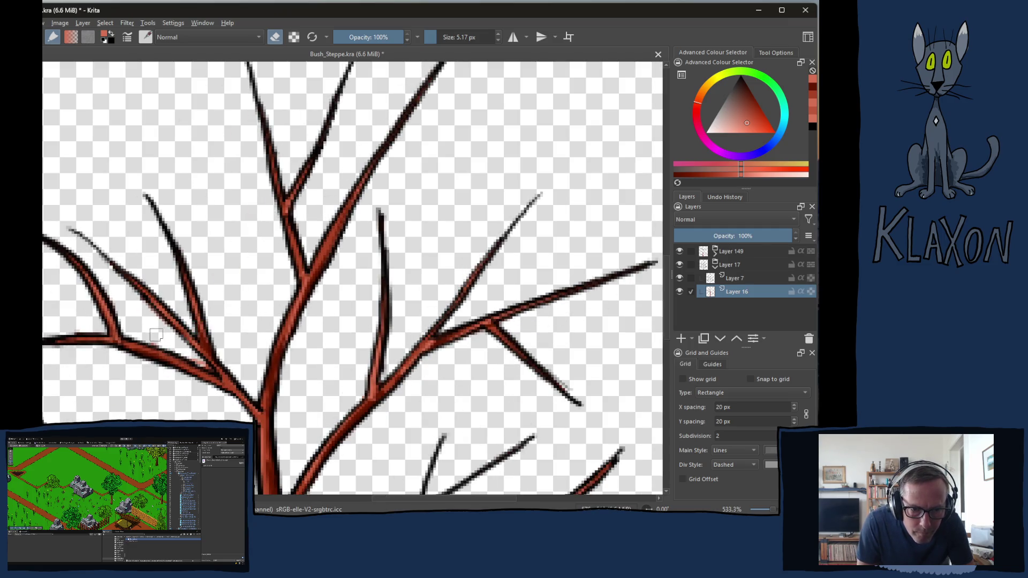
pyautogui.click(209, 368)
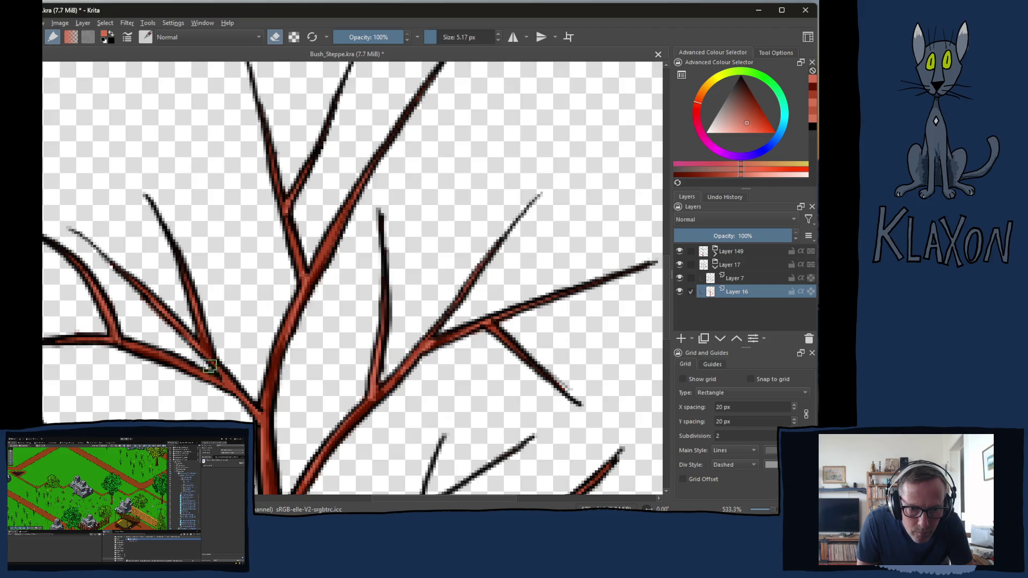
# Check the trunk base and lower branches, then select Layer 7 for painting
pyautogui.moveTo(82, 459); pyautogui.dragTo(210, 323)
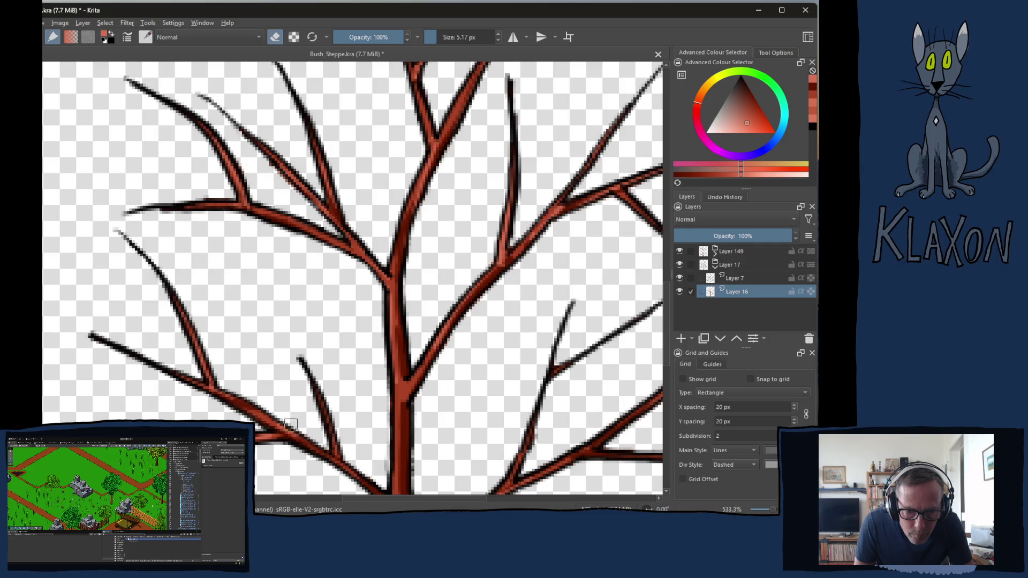
pyautogui.moveTo(290, 424); pyautogui.dragTo(267, 365)
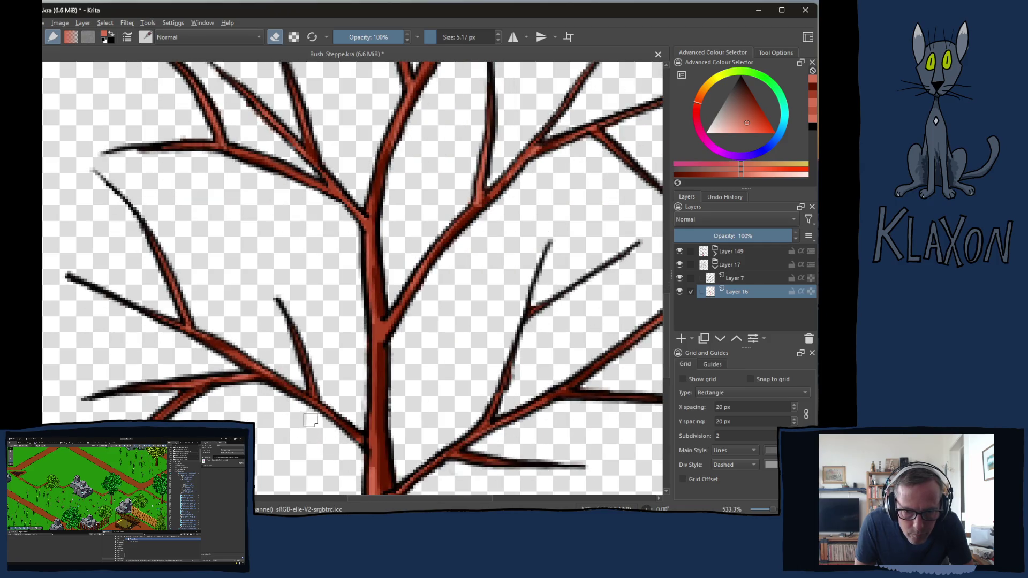
pyautogui.moveTo(275, 456); pyautogui.dragTo(282, 352)
pyautogui.moveTo(287, 423); pyautogui.dragTo(252, 340)
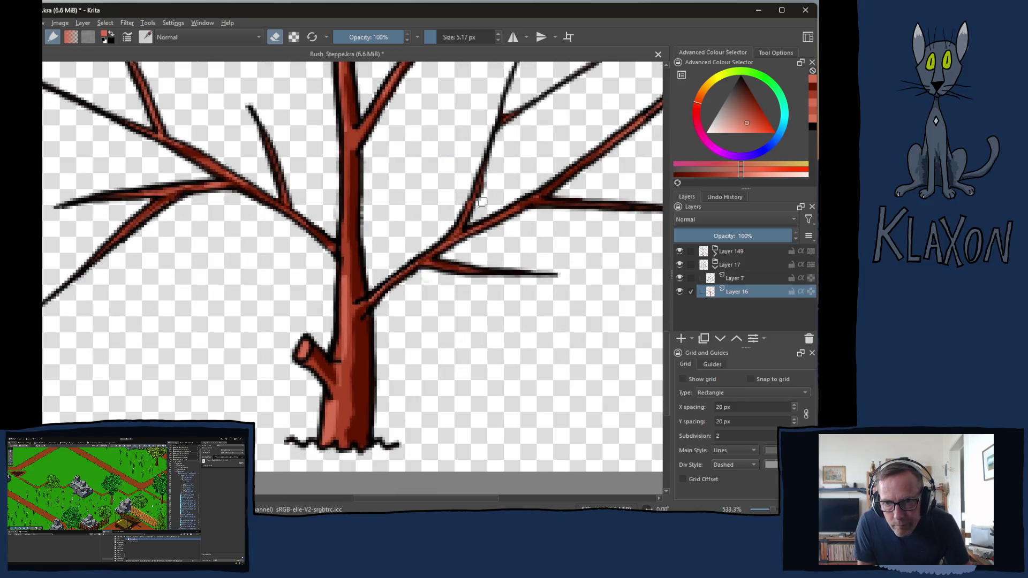
pyautogui.click(736, 281)
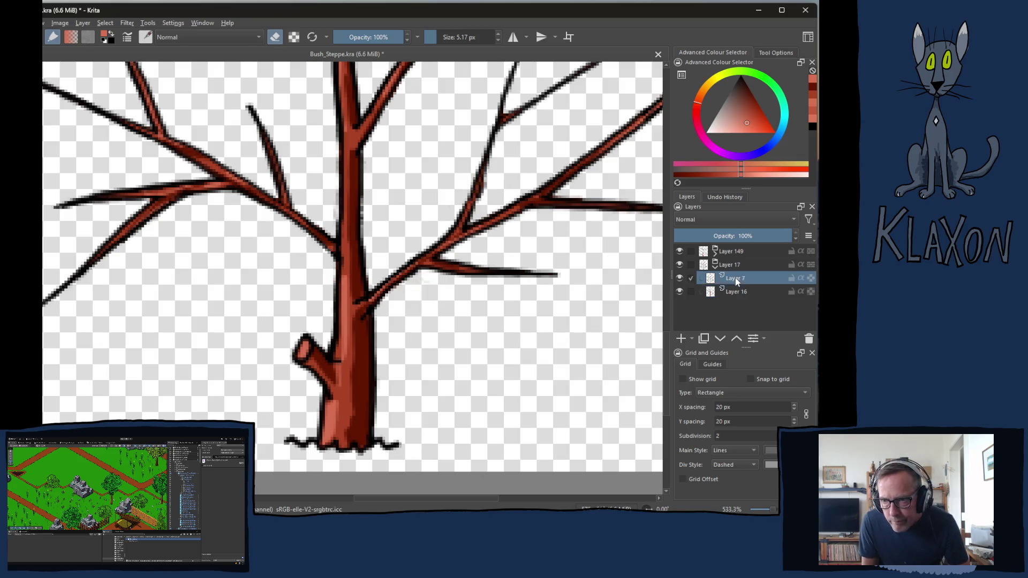
# Repaint red along the right branch tip, then trim the overshooting stroke on Layer 16
pyautogui.moveTo(557, 274); pyautogui.dragTo(524, 273)
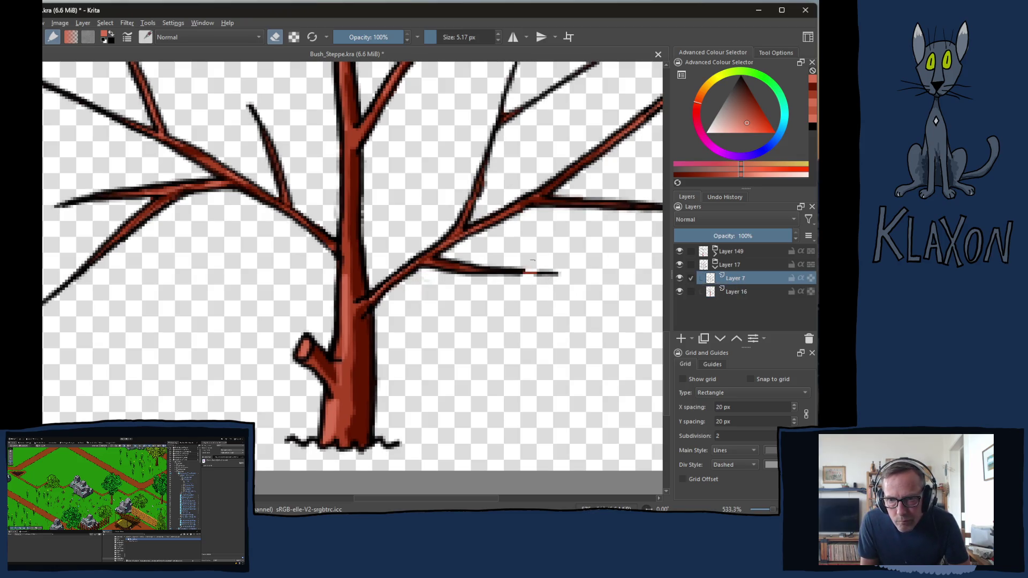
pyautogui.hotkey('ctrl', 'z')
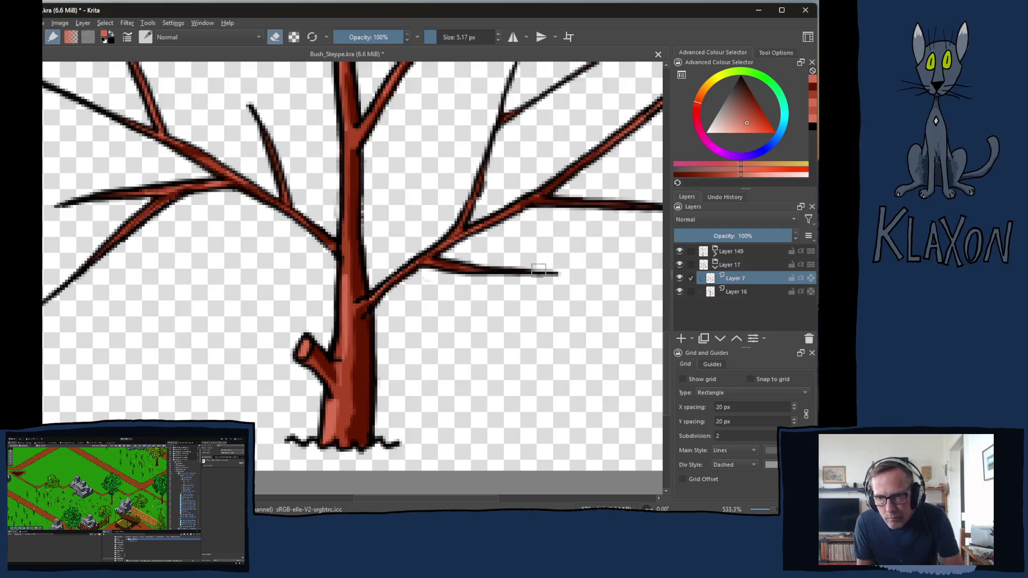
pyautogui.moveTo(552, 274); pyautogui.dragTo(512, 268)
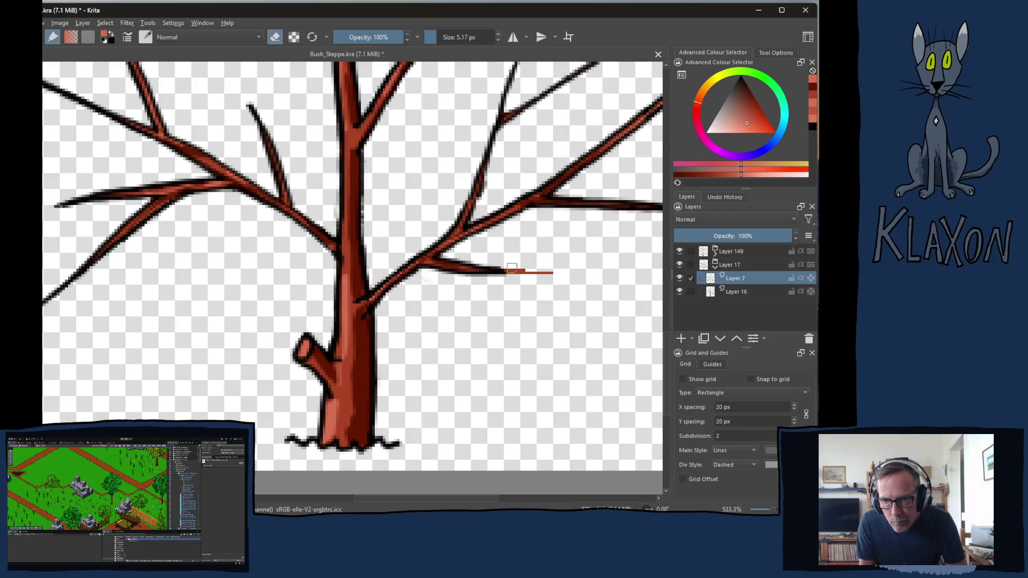
pyautogui.click(721, 294)
pyautogui.moveTo(506, 276); pyautogui.dragTo(543, 276)
# Erase the black outline on Layer 7 and the stray red line on Layer 16 past the right branch tip
pyautogui.click(730, 283)
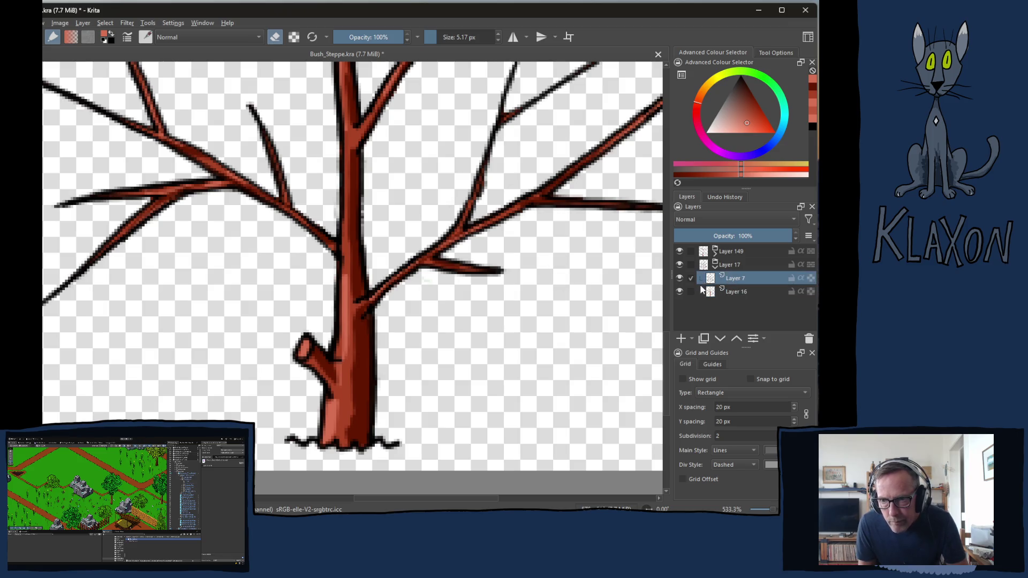
pyautogui.moveTo(626, 287); pyautogui.dragTo(435, 321)
pyautogui.moveTo(496, 228)
pyautogui.mouseDown()
pyautogui.moveTo(518, 224)
pyautogui.moveTo(532, 262)
pyautogui.moveTo(564, 238)
pyautogui.moveTo(488, 262)
pyautogui.mouseUp()
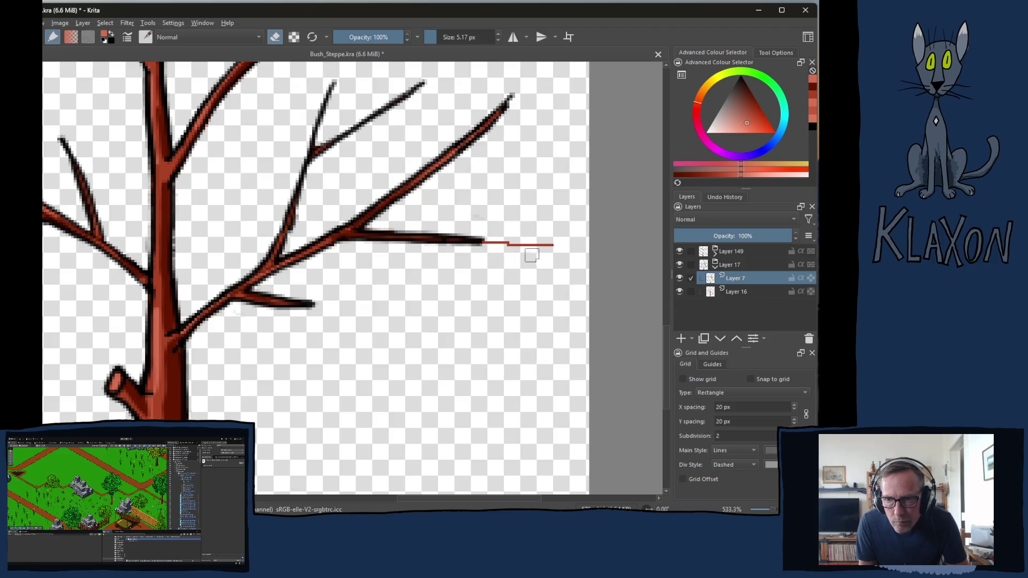
pyautogui.click(706, 292)
pyautogui.moveTo(480, 231)
pyautogui.mouseDown()
pyautogui.moveTo(488, 247)
pyautogui.moveTo(535, 244)
pyautogui.moveTo(549, 254)
pyautogui.mouseUp()
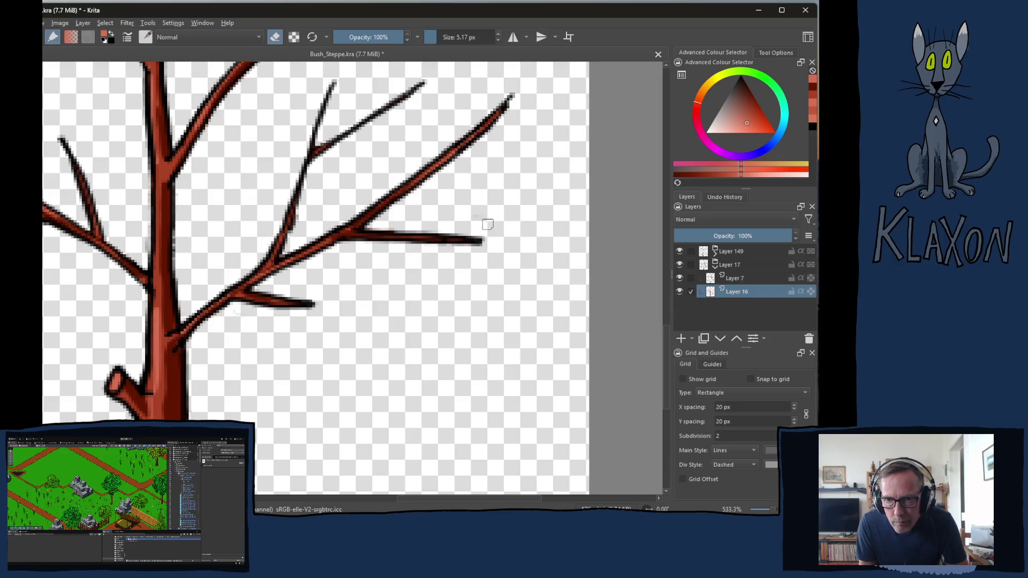
# At the upper branch tips, paint red over the tip end and erase the red stair-step pixels
pyautogui.click(717, 281)
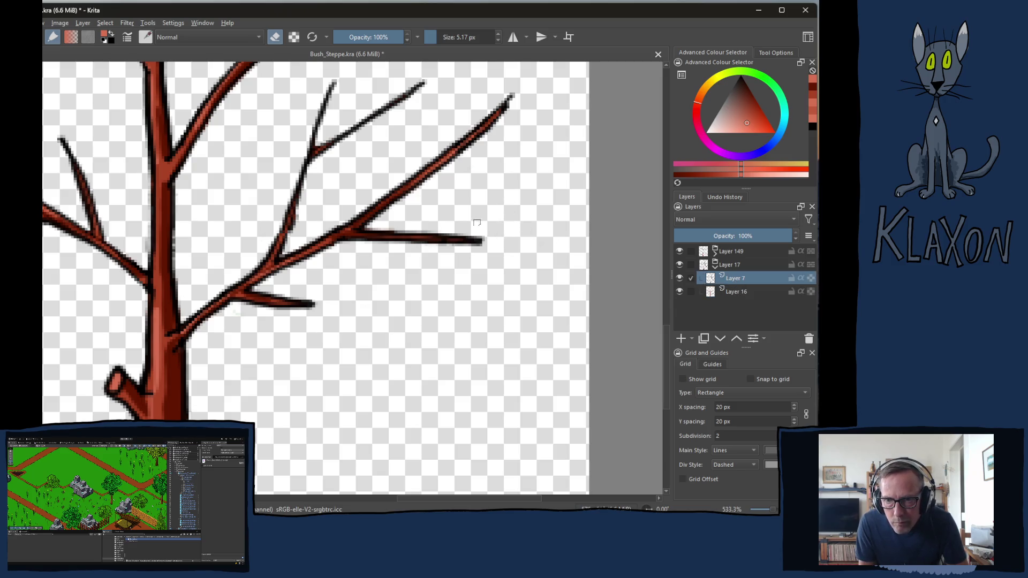
pyautogui.moveTo(459, 206); pyautogui.dragTo(508, 300)
pyautogui.moveTo(450, 225); pyautogui.dragTo(440, 279)
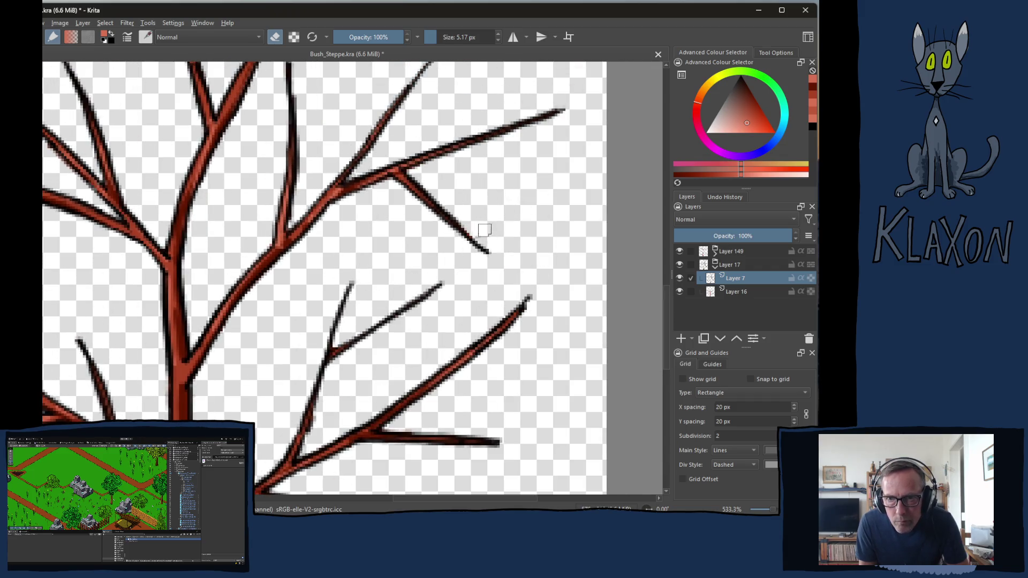
pyautogui.moveTo(487, 202); pyautogui.dragTo(523, 193)
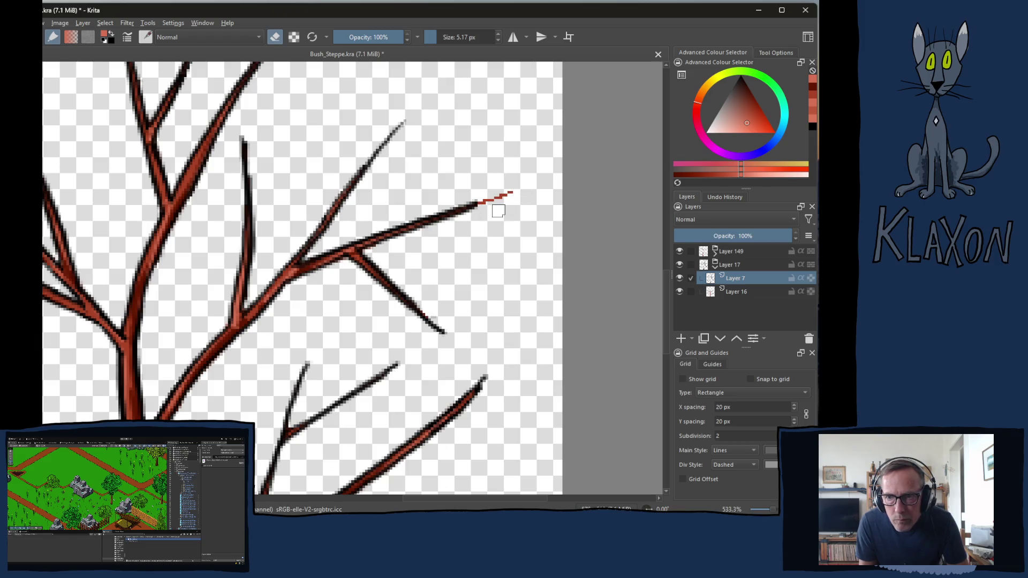
pyautogui.click(741, 292)
pyautogui.moveTo(488, 209); pyautogui.dragTo(517, 192)
# Shorten the thin dark branch's upper tip and trim its red top
pyautogui.click(722, 284)
pyautogui.moveTo(411, 134)
pyautogui.mouseDown()
pyautogui.moveTo(385, 138)
pyautogui.moveTo(381, 152)
pyautogui.mouseUp()
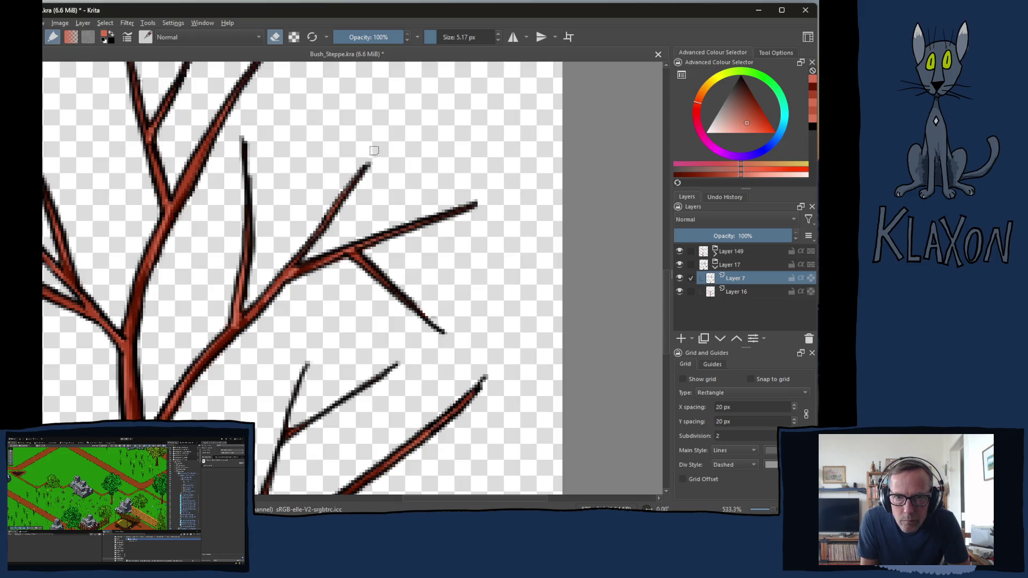
pyautogui.moveTo(307, 146)
pyautogui.mouseDown()
pyautogui.moveTo(328, 197)
pyautogui.moveTo(279, 251)
pyautogui.mouseUp()
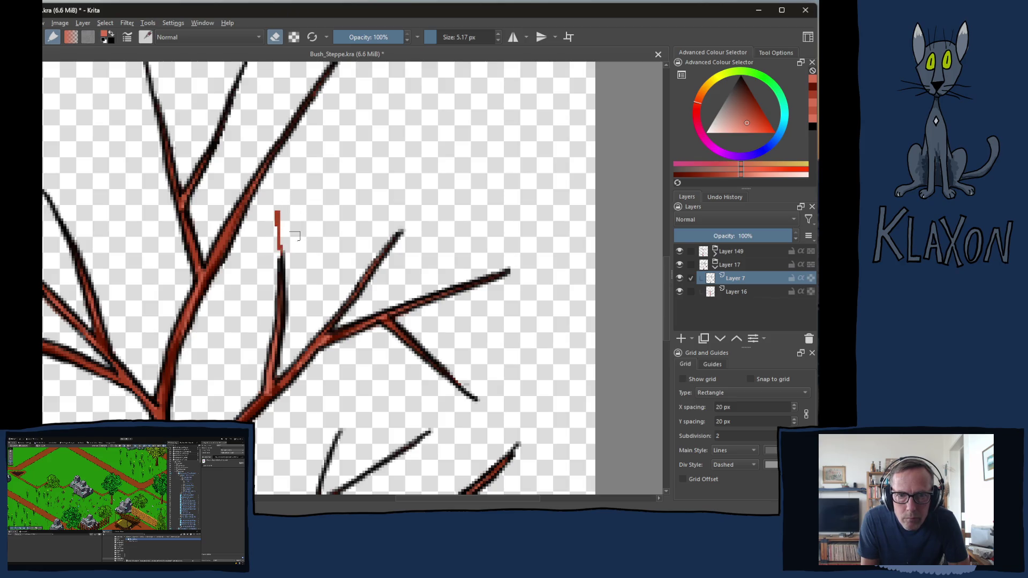
pyautogui.click(727, 291)
pyautogui.moveTo(277, 212); pyautogui.dragTo(278, 258)
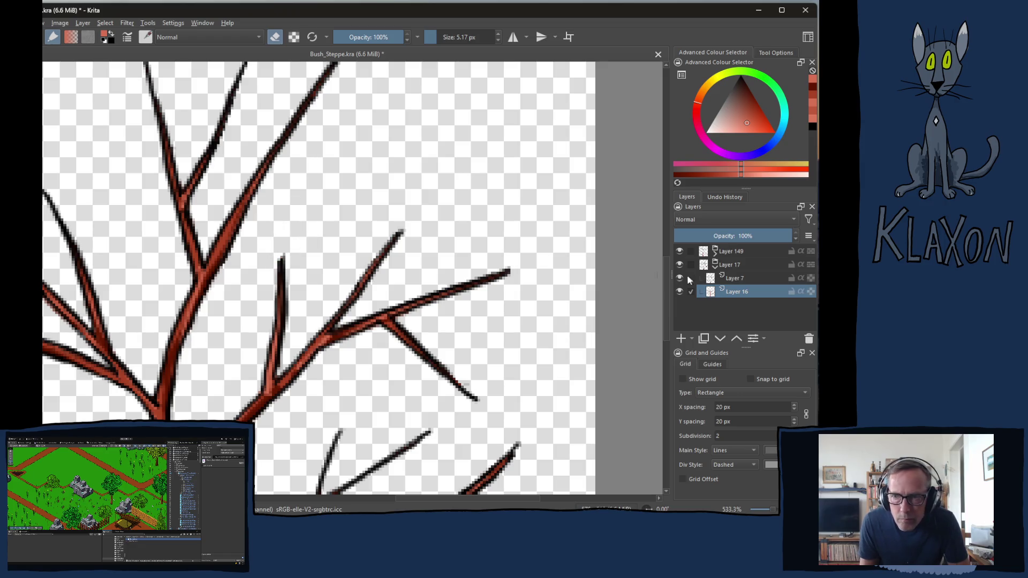
# Erase the long diagonal branch's thin tip and the scattered red pixels above it
pyautogui.click(733, 278)
pyautogui.moveTo(450, 201); pyautogui.dragTo(412, 326)
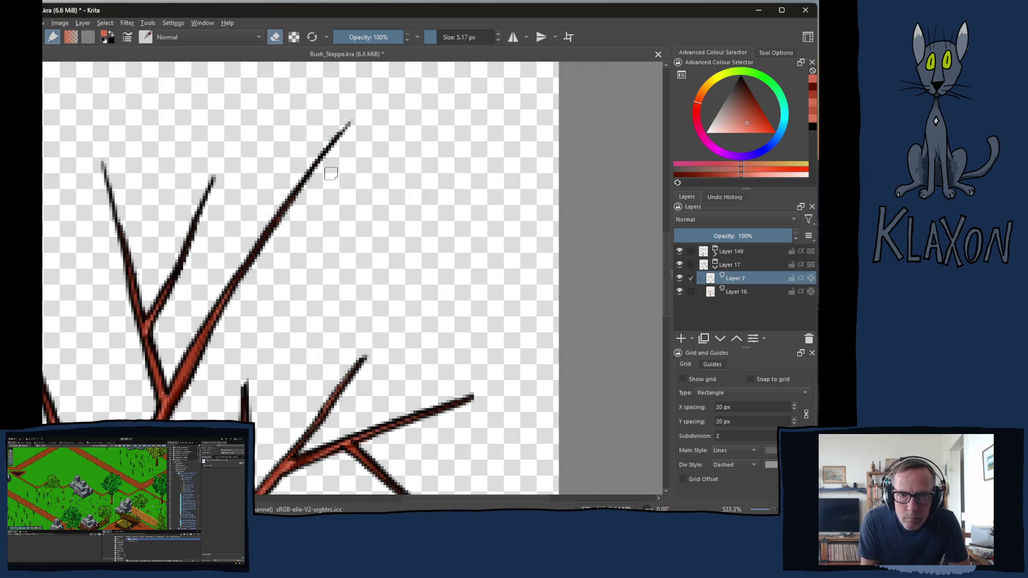
pyautogui.moveTo(306, 184)
pyautogui.mouseDown()
pyautogui.moveTo(329, 165)
pyautogui.moveTo(336, 131)
pyautogui.moveTo(349, 128)
pyautogui.mouseUp()
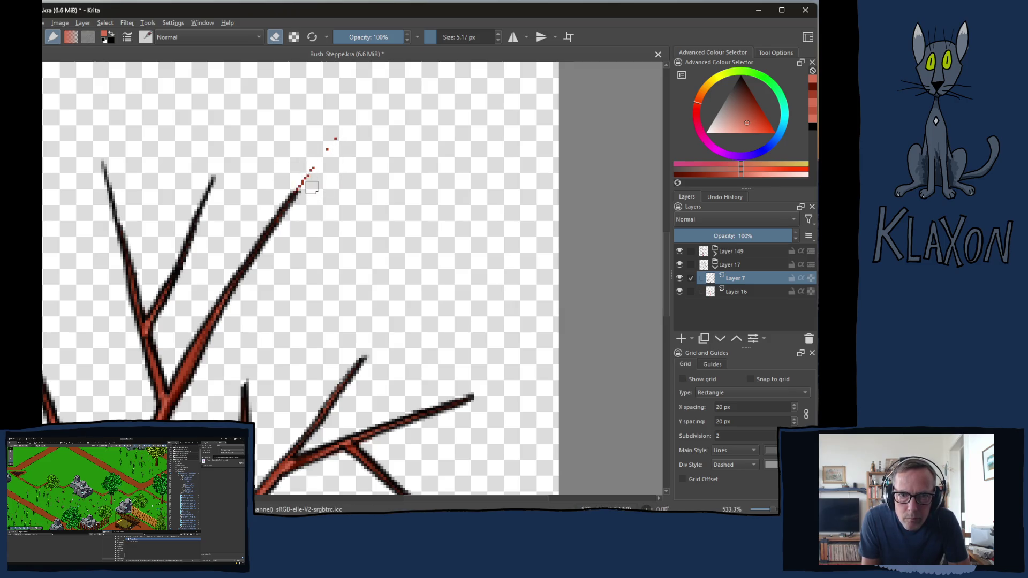
pyautogui.click(723, 293)
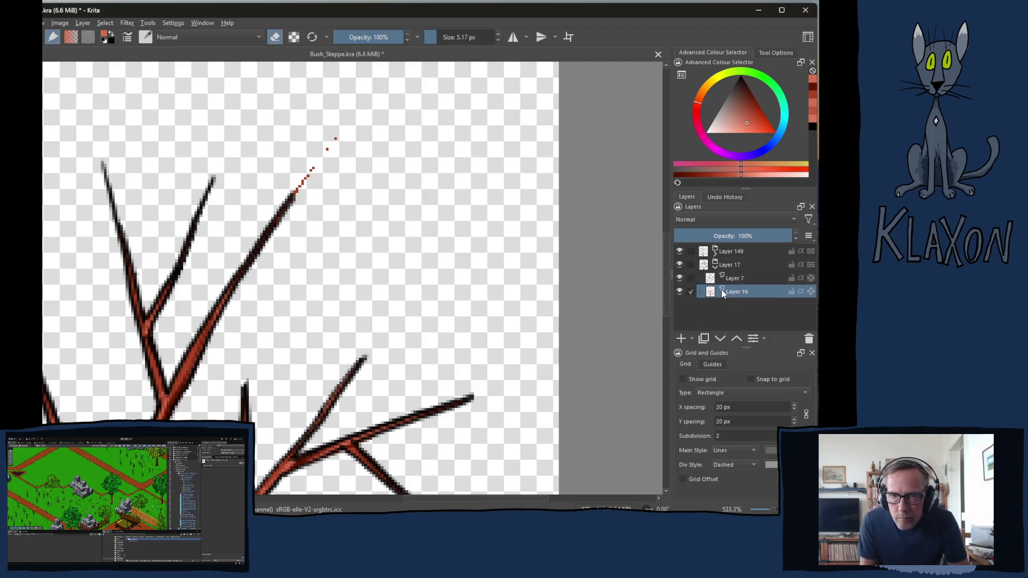
pyautogui.moveTo(307, 182); pyautogui.dragTo(320, 161)
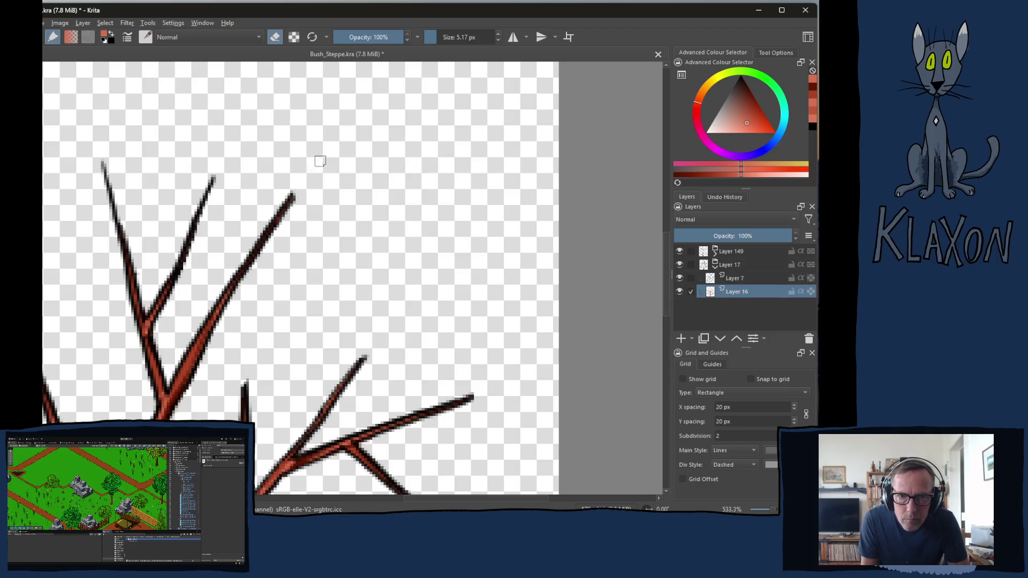
# Erase outlines at the upper-middle and left branch tips, plus leftover red pixels and dots
pyautogui.click(740, 277)
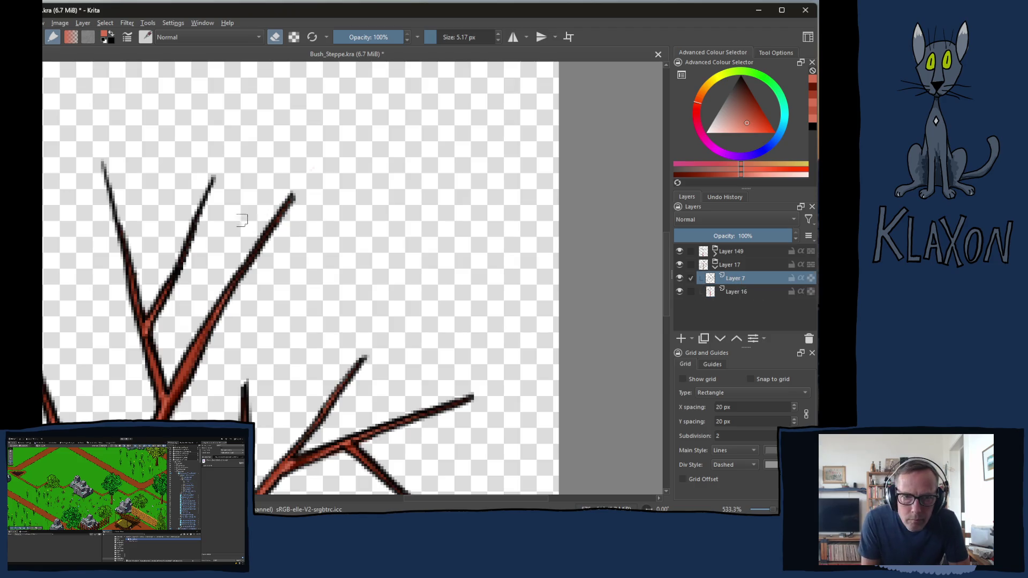
pyautogui.moveTo(222, 170)
pyautogui.mouseDown()
pyautogui.moveTo(192, 232)
pyautogui.moveTo(201, 241)
pyautogui.mouseUp()
pyautogui.moveTo(110, 169)
pyautogui.mouseDown()
pyautogui.moveTo(121, 238)
pyautogui.moveTo(132, 227)
pyautogui.mouseUp()
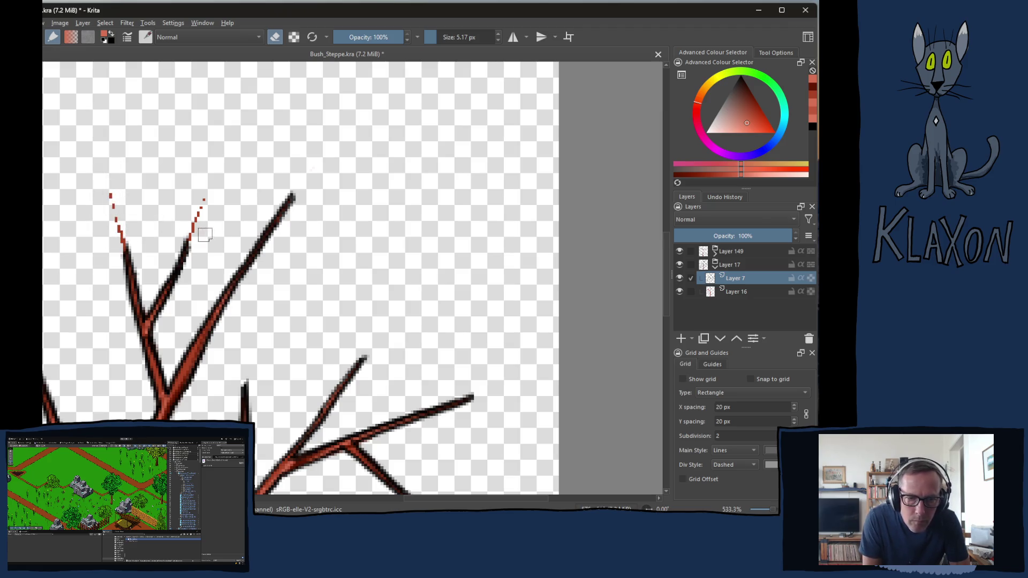
pyautogui.click(728, 288)
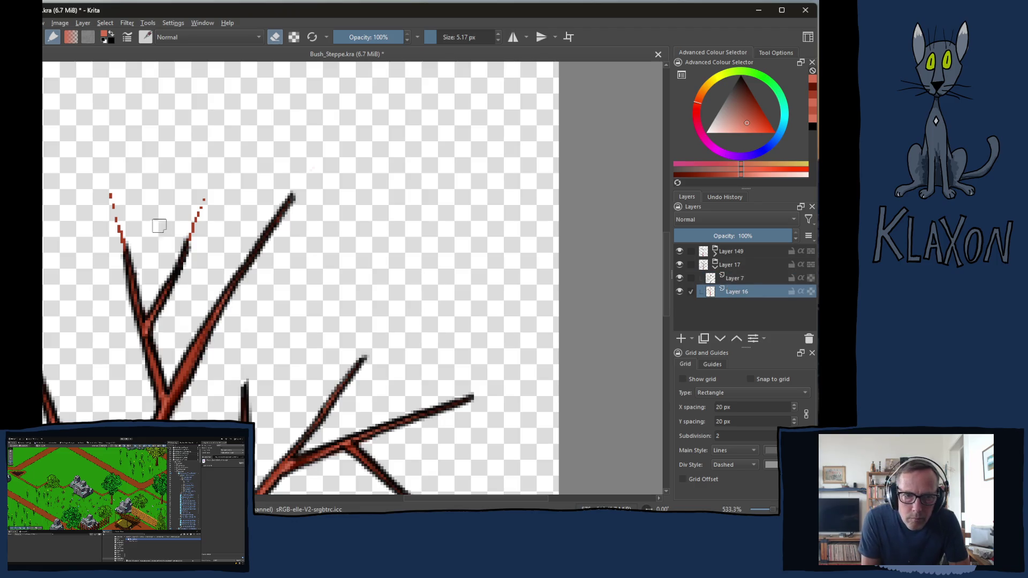
pyautogui.moveTo(115, 188); pyautogui.dragTo(126, 261)
pyautogui.moveTo(190, 233)
pyautogui.mouseDown()
pyautogui.moveTo(200, 207)
pyautogui.moveTo(504, 252)
pyautogui.mouseUp()
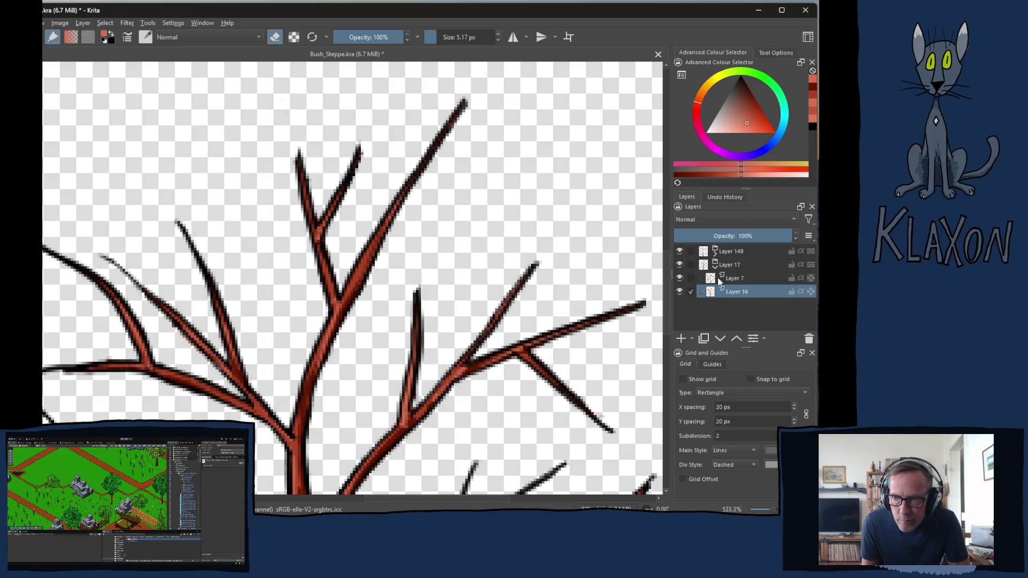
# Erase and shorten the outlines at the upper-left and lower-left branch tips on Layer 7
pyautogui.click(736, 279)
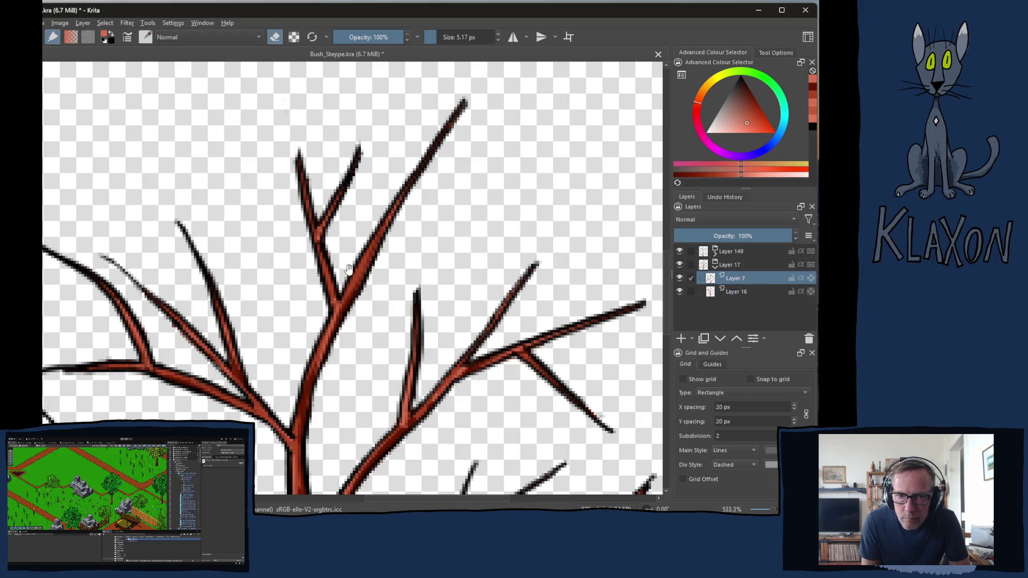
pyautogui.moveTo(348, 268); pyautogui.dragTo(498, 182)
pyautogui.moveTo(332, 143); pyautogui.dragTo(351, 179)
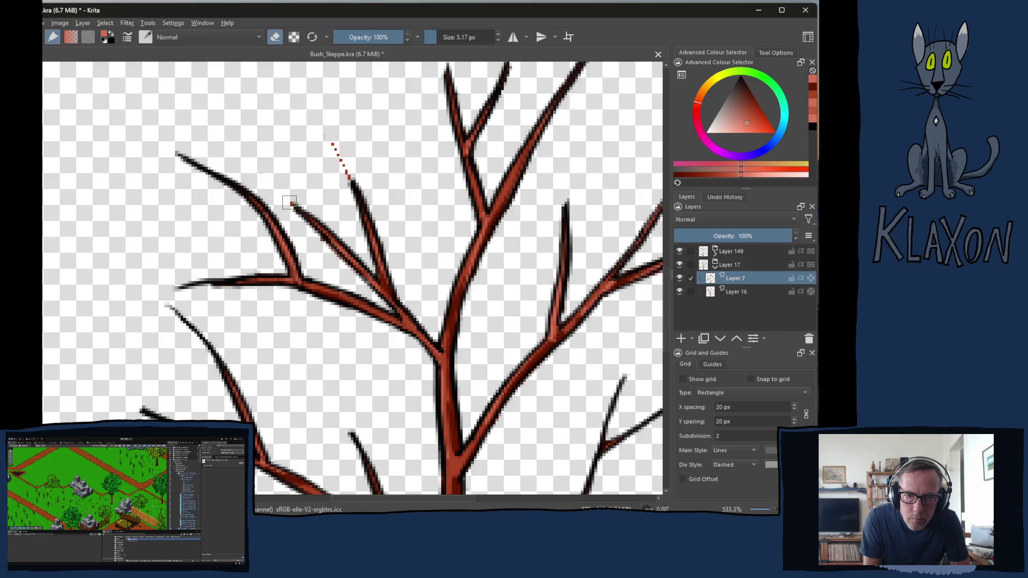
pyautogui.moveTo(165, 149); pyautogui.dragTo(193, 161)
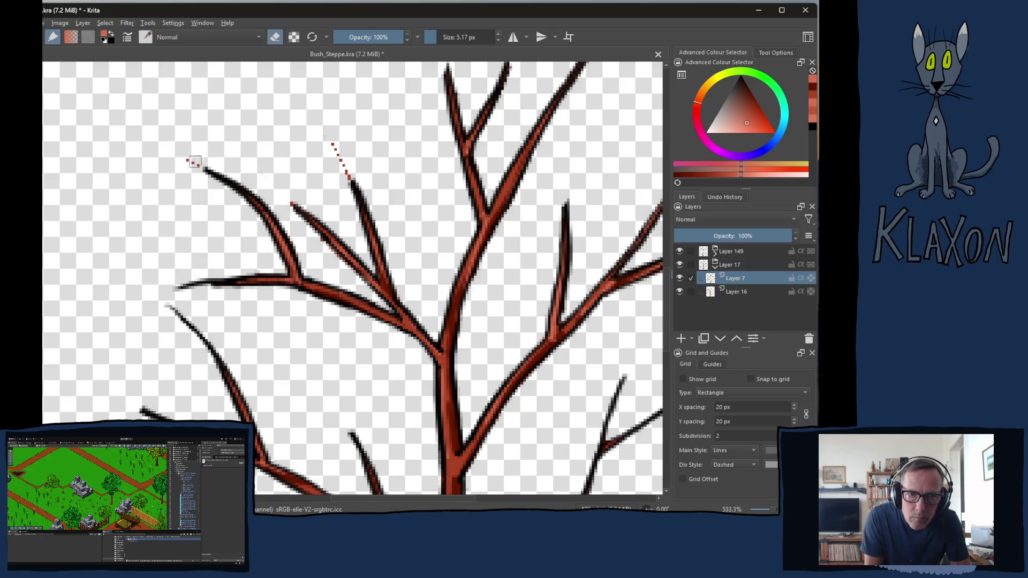
pyautogui.moveTo(206, 278)
pyautogui.mouseDown()
pyautogui.moveTo(199, 271)
pyautogui.moveTo(184, 287)
pyautogui.moveTo(174, 332)
pyautogui.moveTo(177, 305)
pyautogui.moveTo(207, 346)
pyautogui.mouseUp()
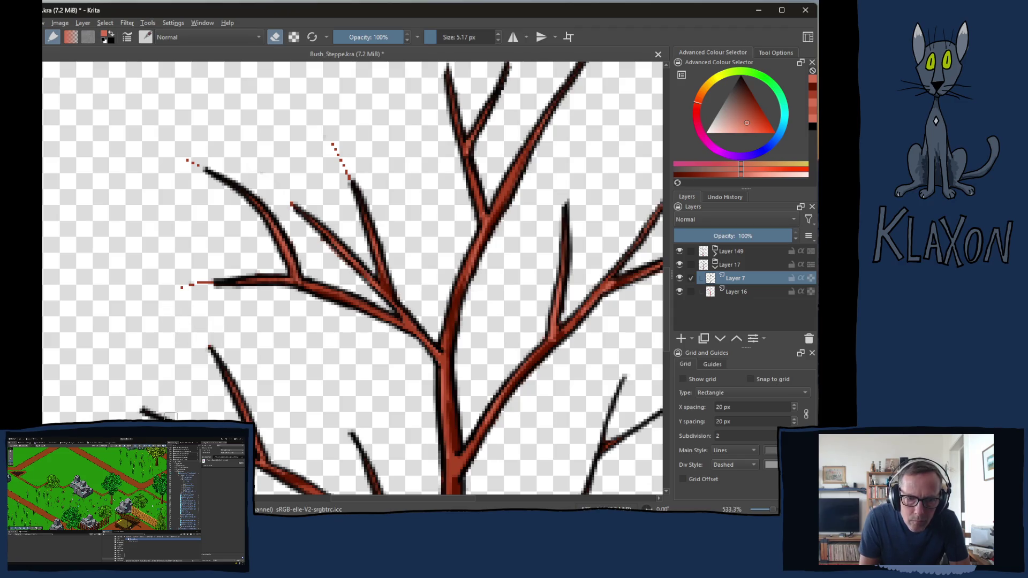
pyautogui.moveTo(167, 414); pyautogui.dragTo(143, 411)
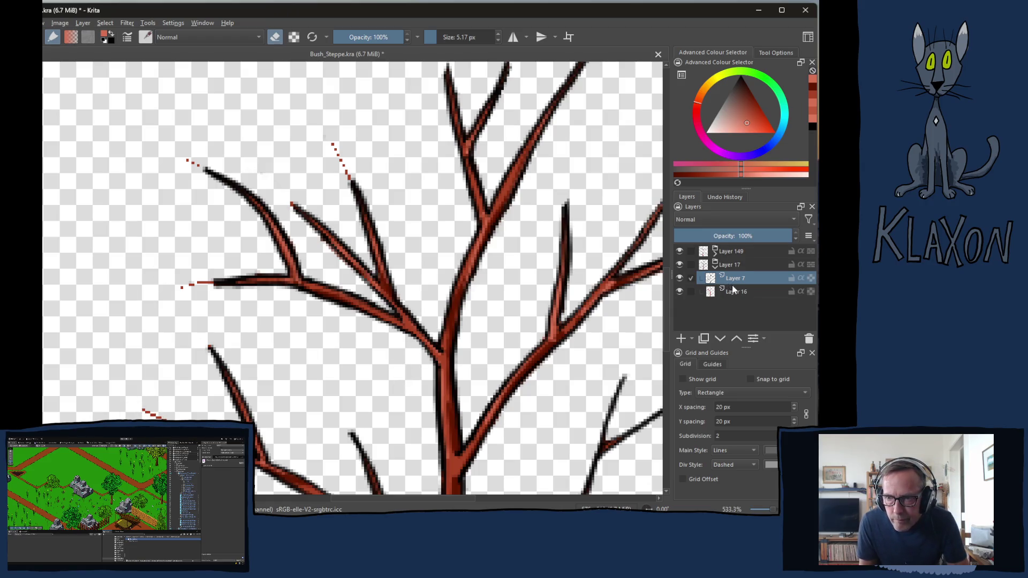
# Erase the stray red pixels at those upper-left and left branch tips on Layer 16
pyautogui.click(733, 290)
pyautogui.click(347, 174)
pyautogui.click(291, 204)
pyautogui.moveTo(177, 155); pyautogui.dragTo(198, 167)
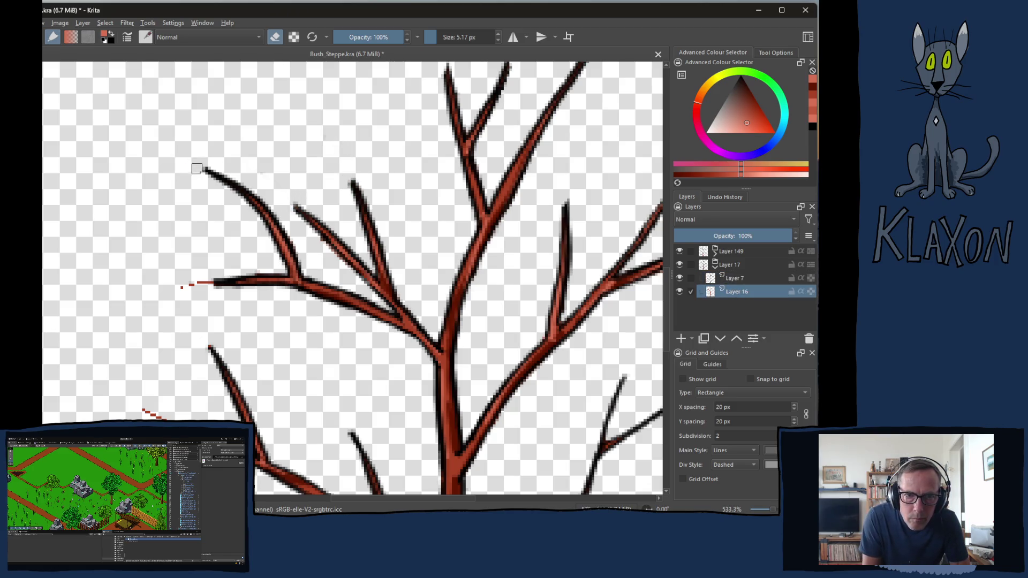
pyautogui.moveTo(202, 276); pyautogui.dragTo(176, 289)
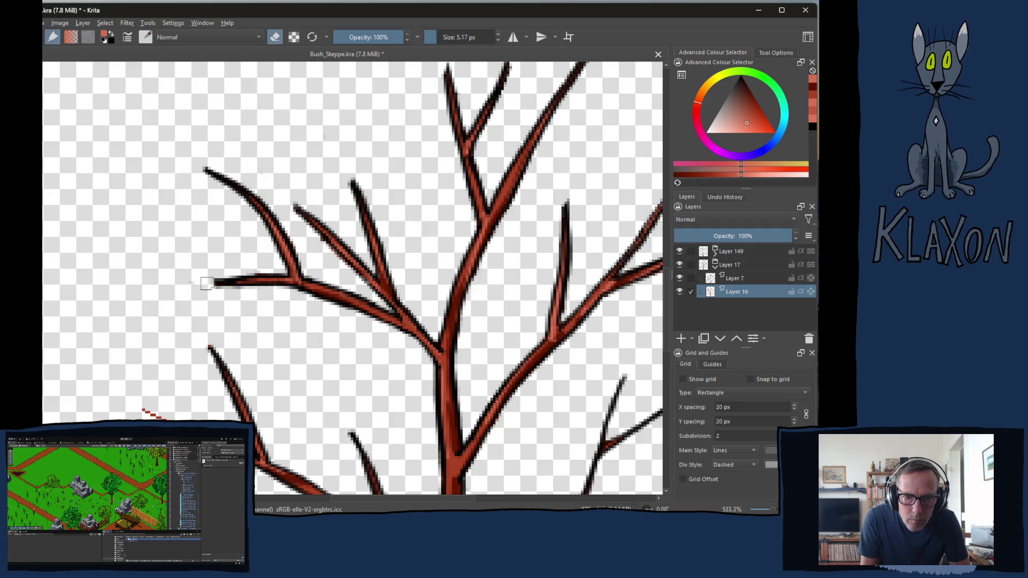
# Inspect the lower branches, trunk base and right-hand branches on both layers for remaining specks
pyautogui.click(731, 277)
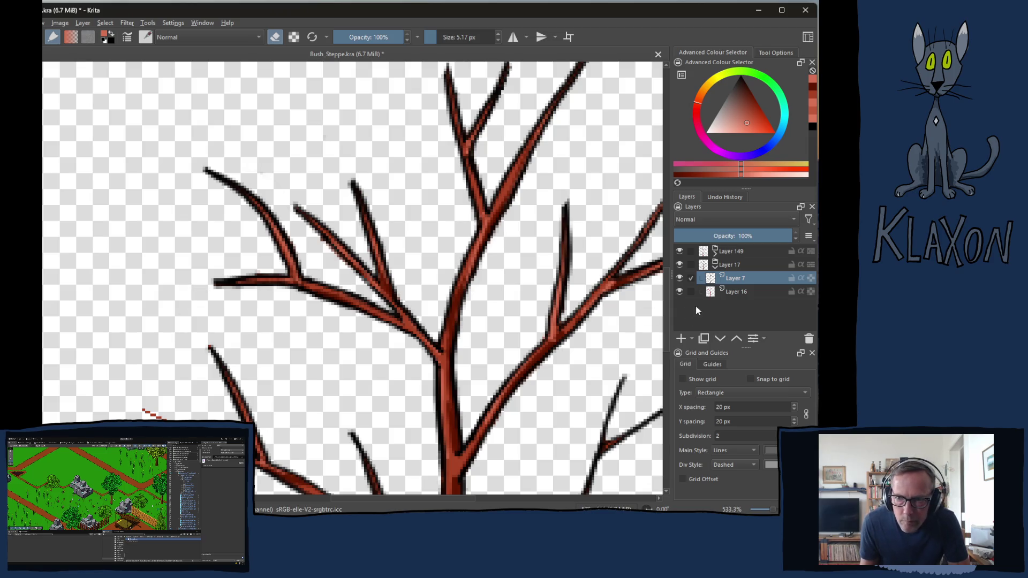
pyautogui.click(737, 294)
pyautogui.moveTo(352, 361); pyautogui.dragTo(425, 195)
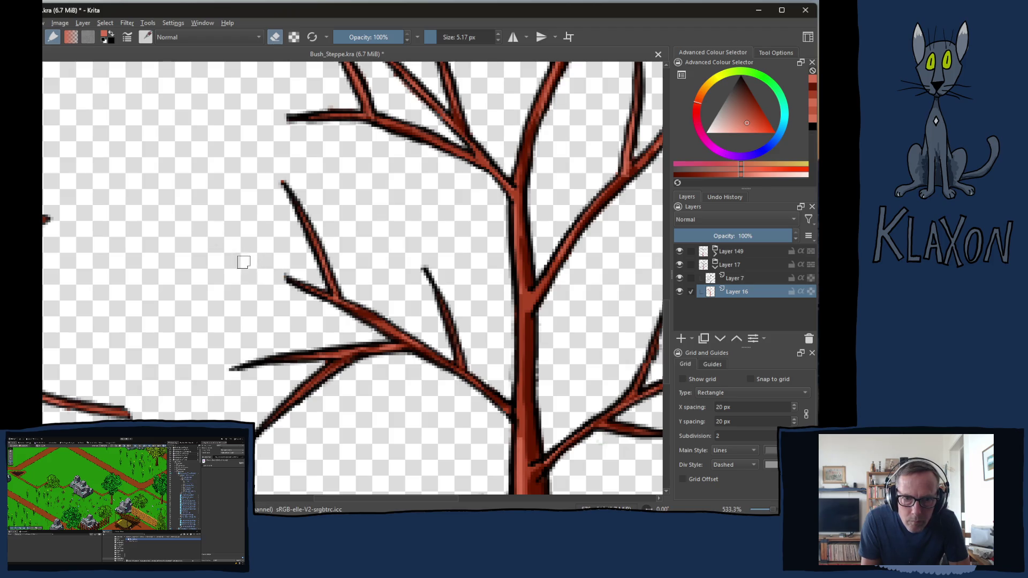
pyautogui.click(734, 279)
pyautogui.moveTo(266, 459)
pyautogui.mouseDown()
pyautogui.moveTo(311, 303)
pyautogui.moveTo(277, 278)
pyautogui.moveTo(240, 332)
pyautogui.moveTo(288, 312)
pyautogui.mouseUp()
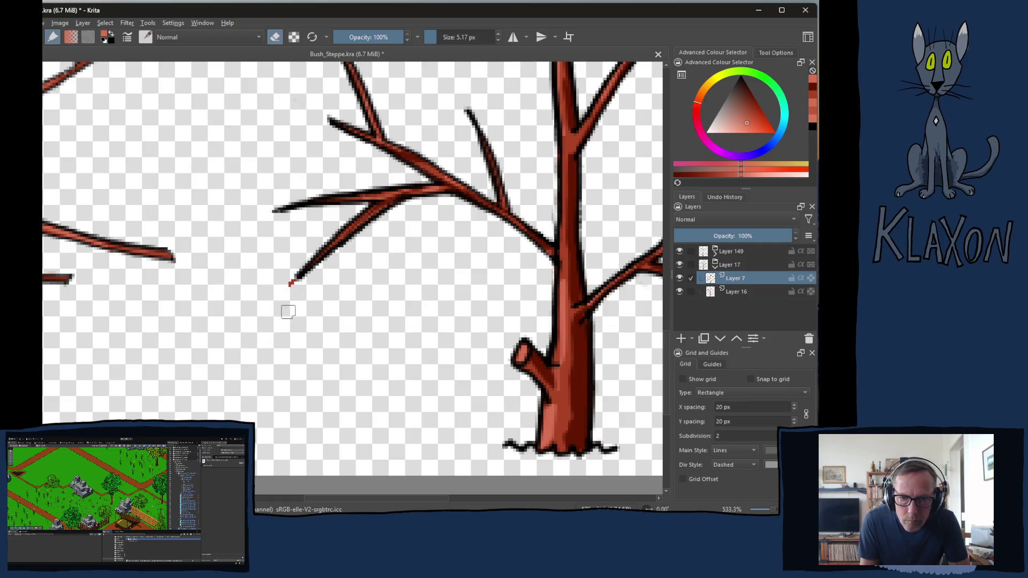
pyautogui.click(728, 293)
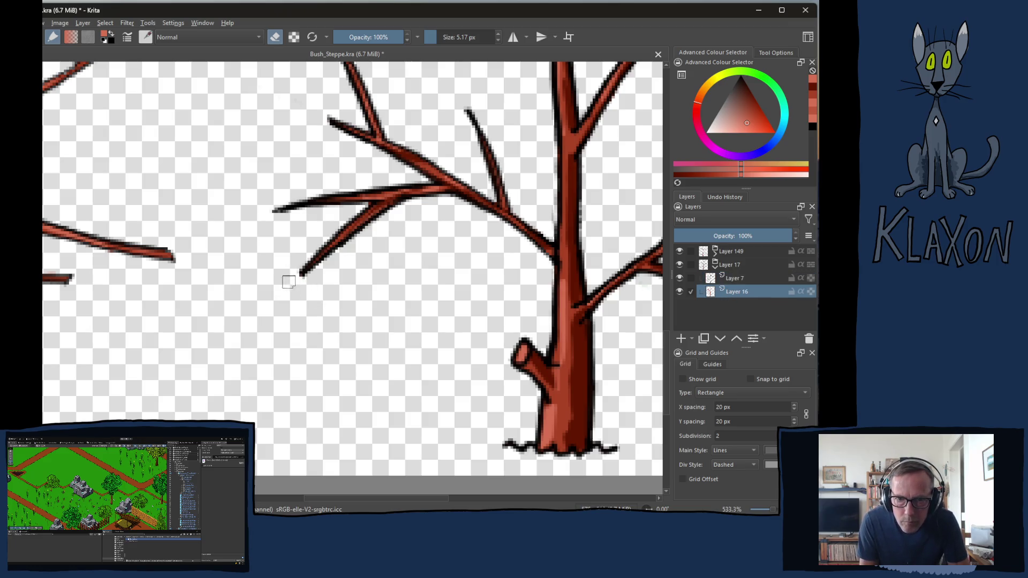
pyautogui.moveTo(520, 371)
pyautogui.mouseDown()
pyautogui.moveTo(394, 312)
pyautogui.moveTo(448, 363)
pyautogui.moveTo(546, 248)
pyautogui.moveTo(498, 322)
pyautogui.mouseUp()
pyautogui.click(736, 279)
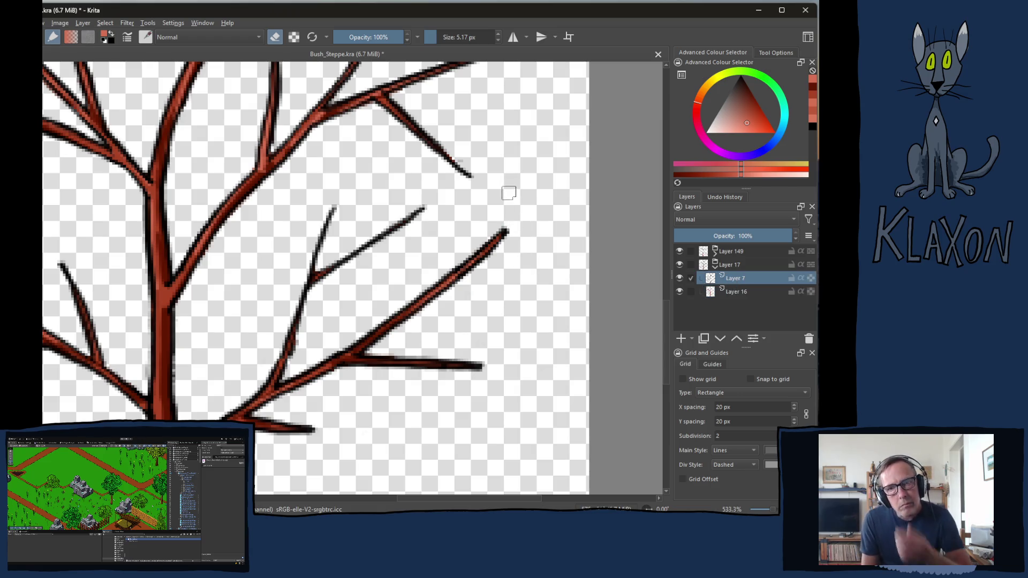
pyautogui.scroll(-8, 354, 215)
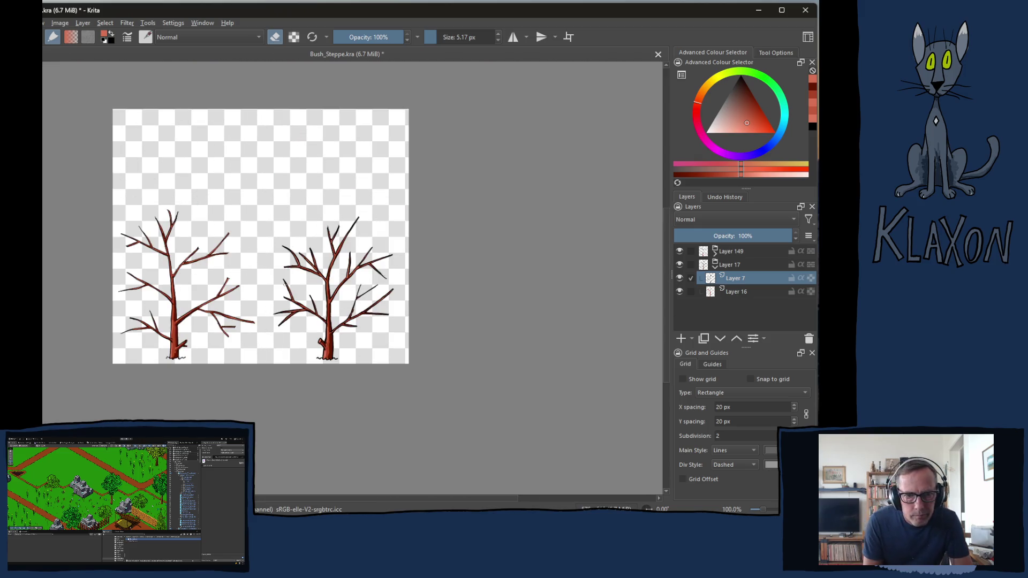
# Collapse the Layer 17 group, select Layer 149 and add Paint Layer 150 above it
pyautogui.moveTo(267, 301); pyautogui.dragTo(302, 294)
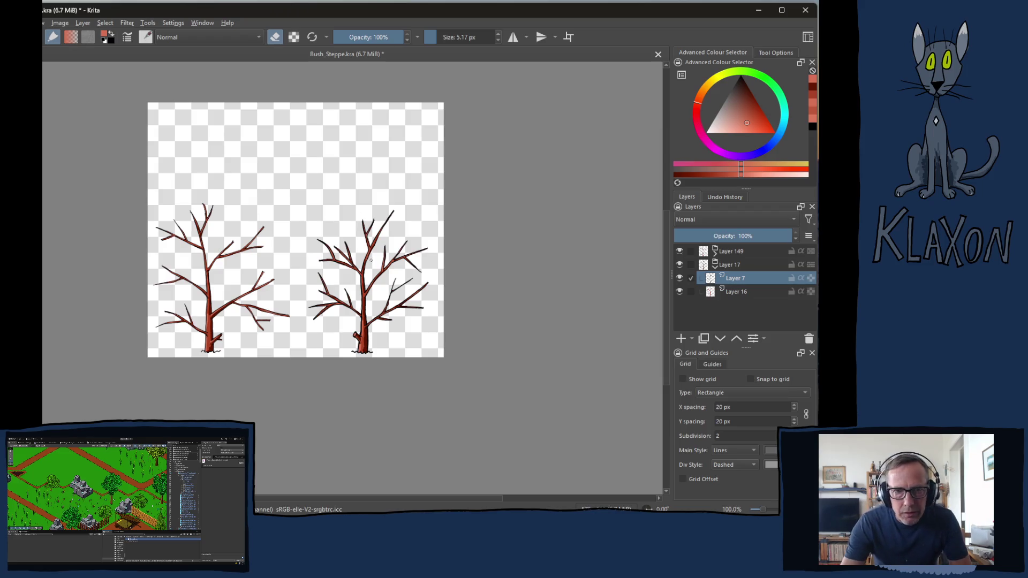
pyautogui.moveTo(449, 211); pyautogui.dragTo(489, 282)
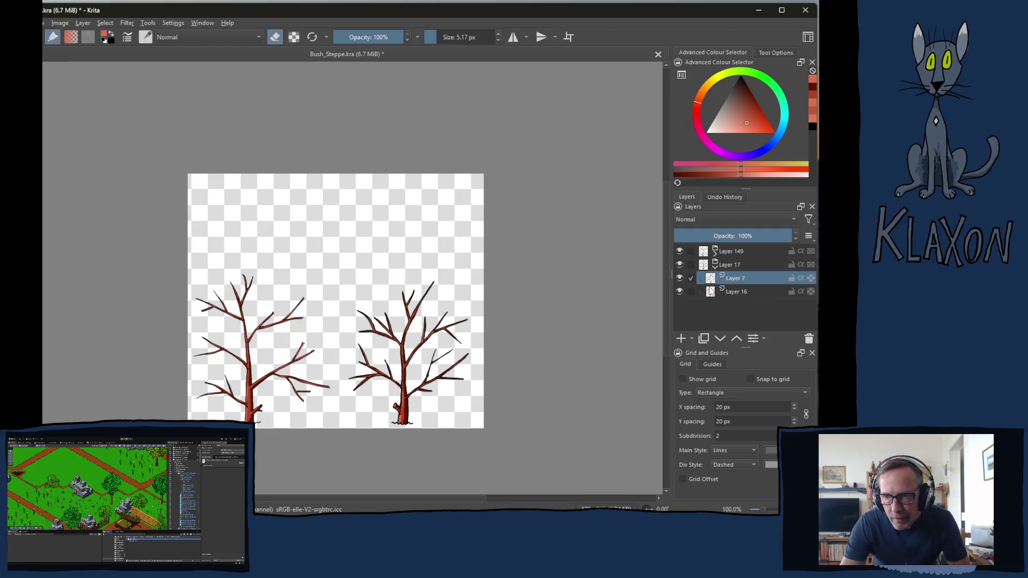
pyautogui.click(716, 266)
pyautogui.click(730, 250)
pyautogui.click(682, 339)
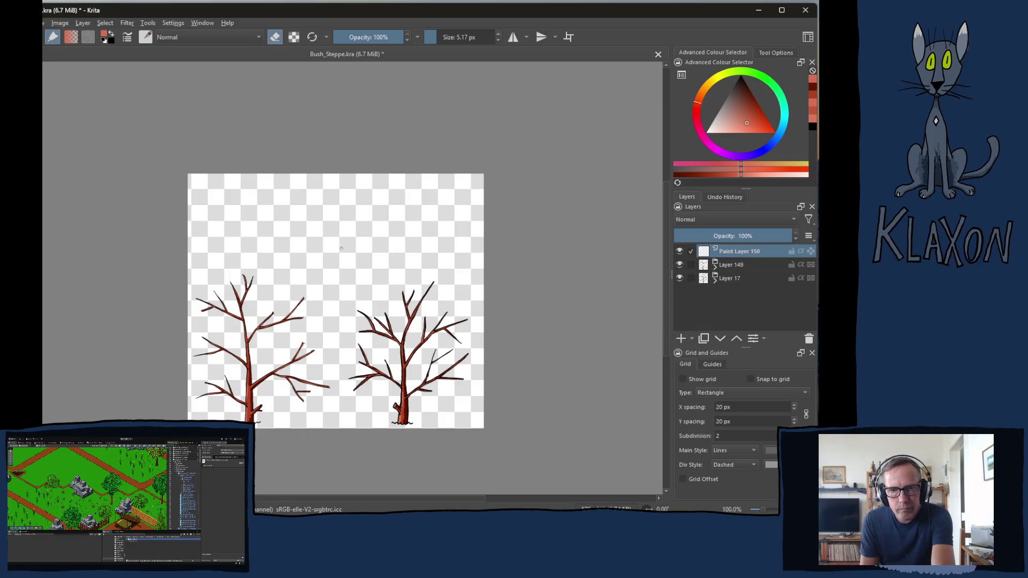
# Leave eraser mode and set a black brush of 2.80 px
pyautogui.scroll(4, 345, 279)
pyautogui.scroll(2, 230, 249)
pyautogui.hscroll(-3, 230, 249)
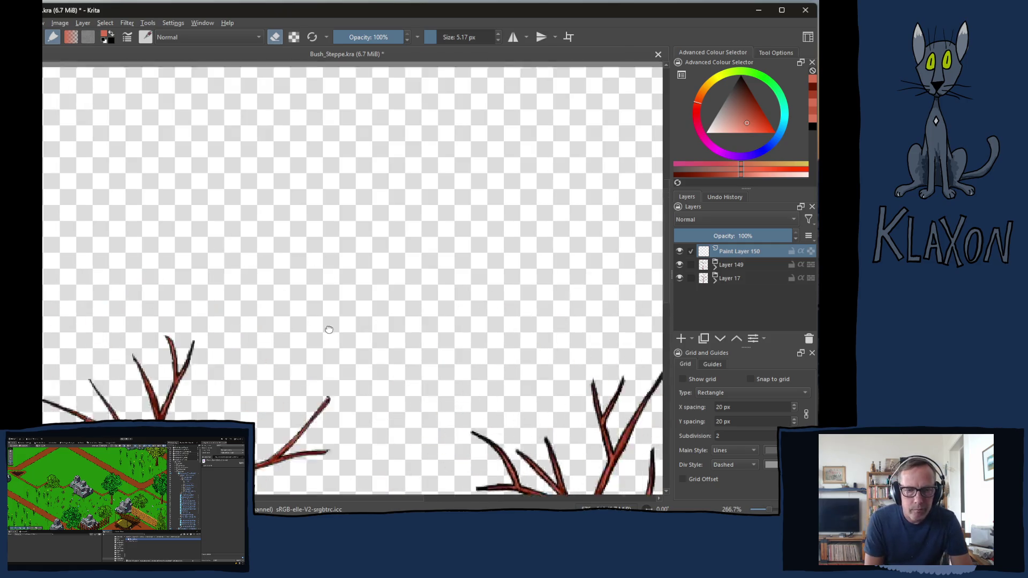
pyautogui.press('e')
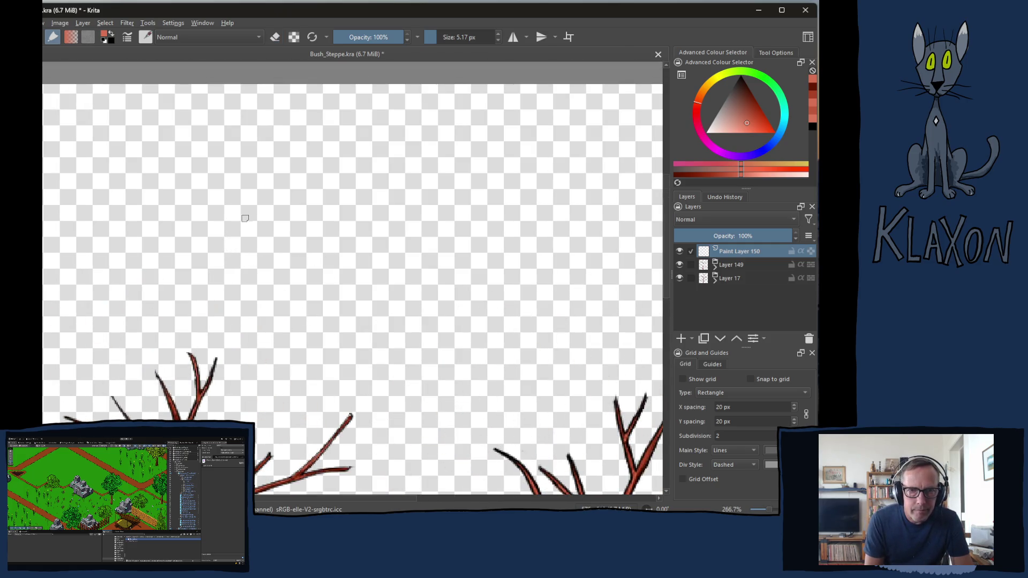
pyautogui.rightClick(242, 224)
pyautogui.click(246, 184)
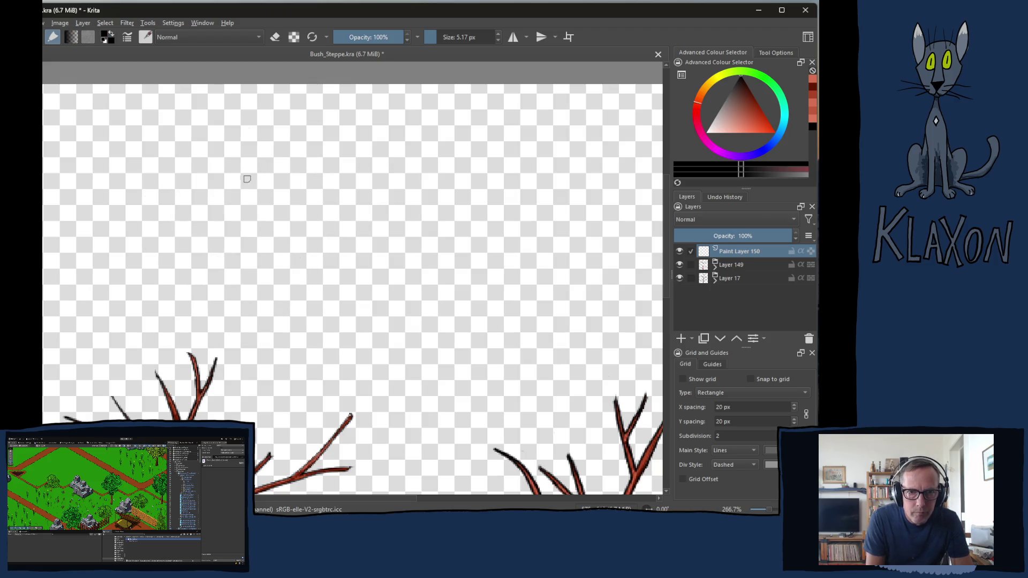
pyautogui.click(461, 38)
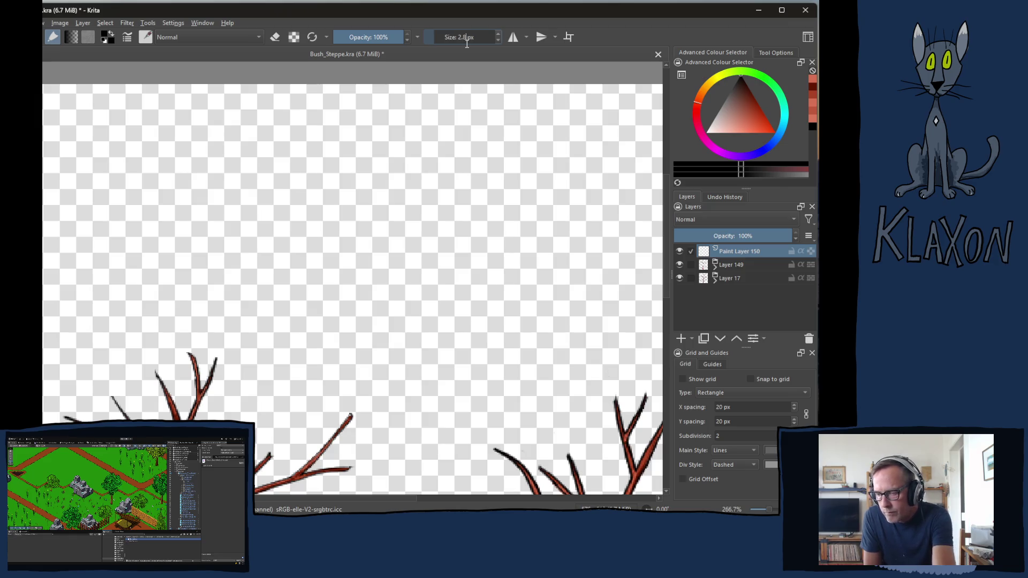
pyautogui.press('Return')
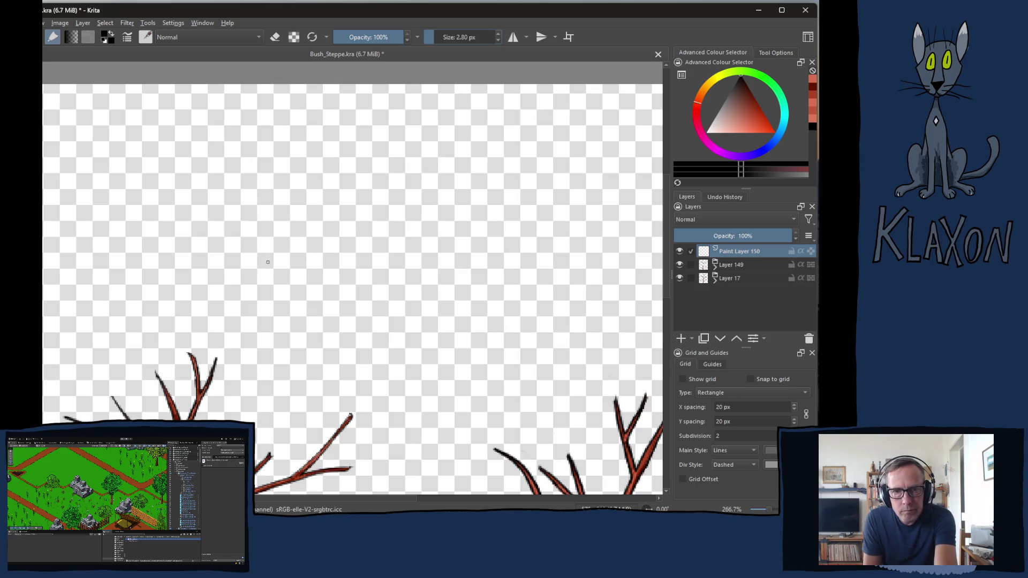
# Centre the view on the tree's upper branches and sketch a first curly leaf outline
pyautogui.scroll(4, 268, 262)
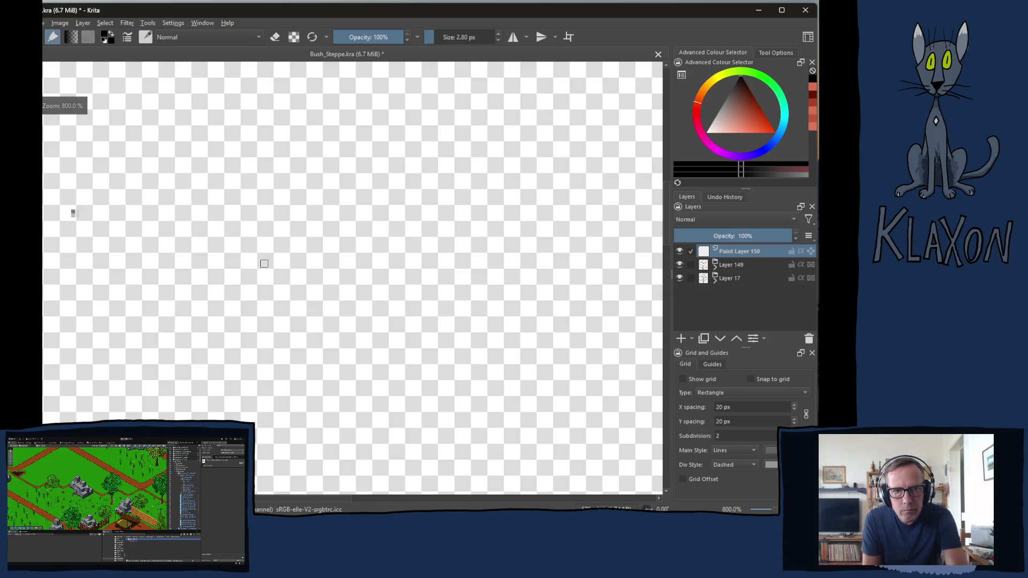
pyautogui.moveTo(268, 259); pyautogui.dragTo(363, 279)
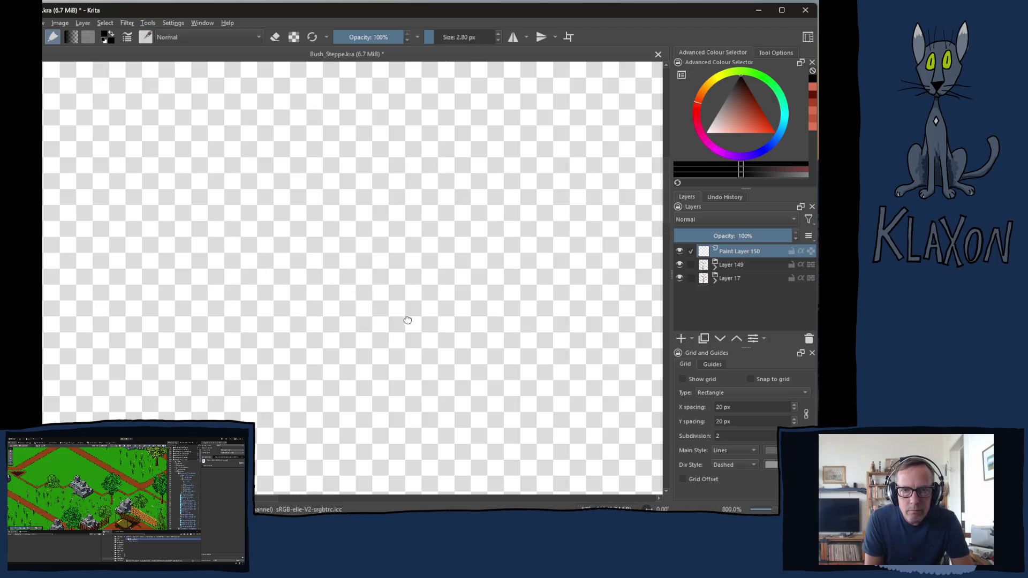
pyautogui.moveTo(301, 221)
pyautogui.mouseDown()
pyautogui.moveTo(429, 289)
pyautogui.moveTo(349, 391)
pyautogui.mouseUp()
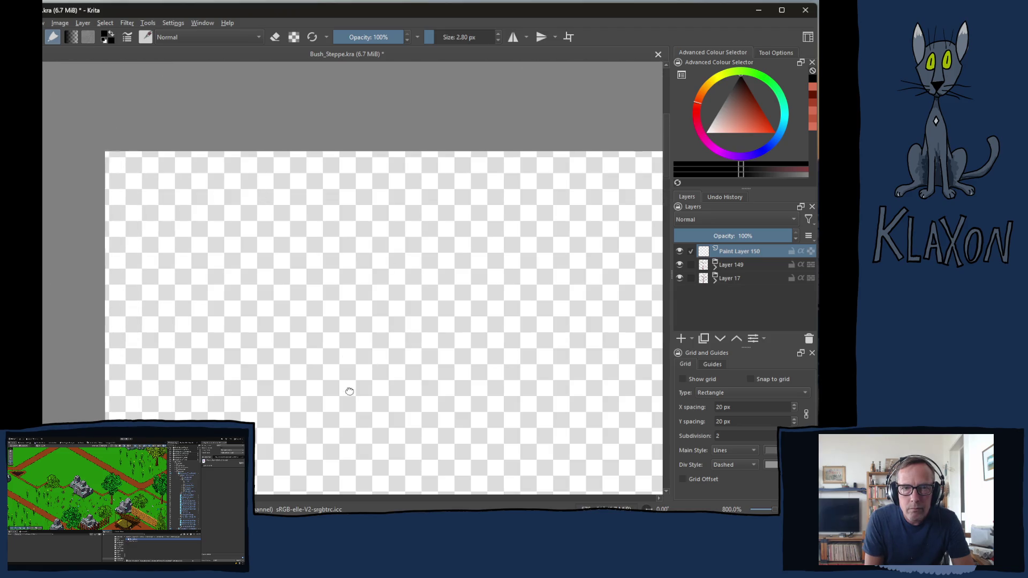
pyautogui.scroll(1, 349, 266)
pyautogui.scroll(-2, 350, 266)
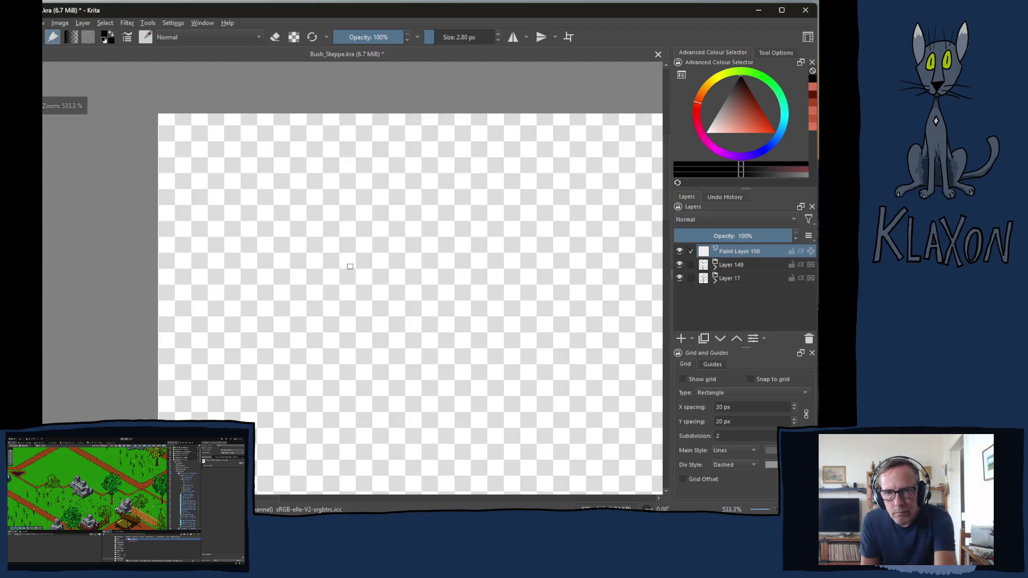
pyautogui.moveTo(355, 321)
pyautogui.mouseDown()
pyautogui.moveTo(340, 179)
pyautogui.moveTo(334, 263)
pyautogui.moveTo(323, 220)
pyautogui.mouseUp()
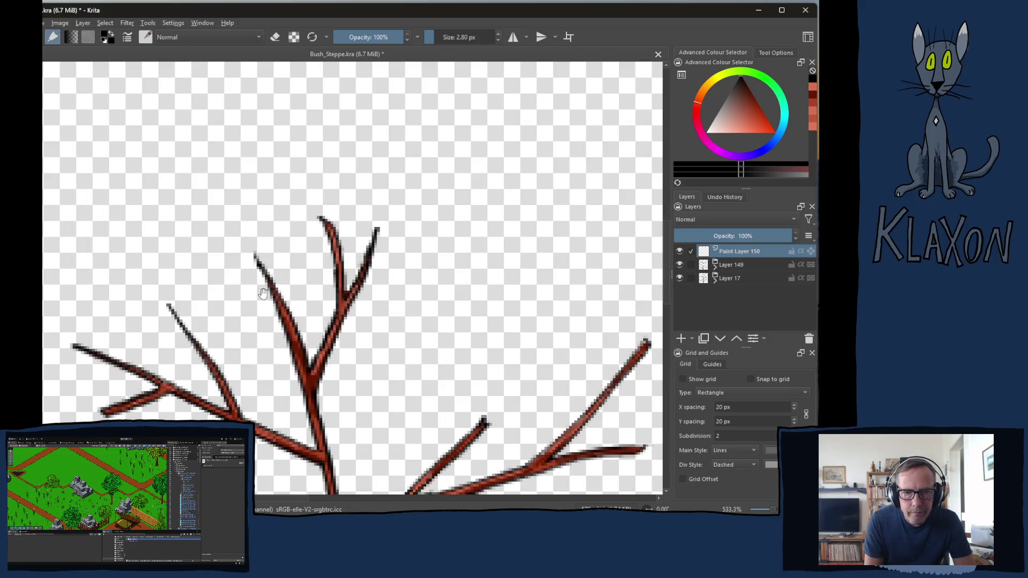
pyautogui.moveTo(263, 293); pyautogui.dragTo(334, 239)
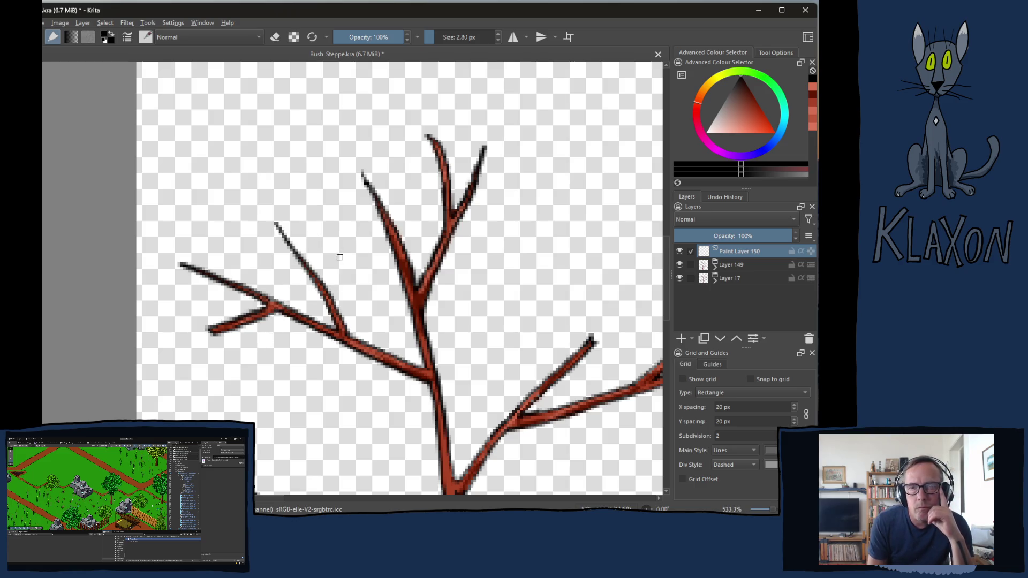
pyautogui.moveTo(344, 234)
pyautogui.mouseDown()
pyautogui.moveTo(314, 221)
pyautogui.moveTo(271, 244)
pyautogui.moveTo(249, 305)
pyautogui.moveTo(304, 321)
pyautogui.moveTo(335, 353)
pyautogui.moveTo(385, 300)
pyautogui.moveTo(375, 204)
pyautogui.moveTo(354, 224)
pyautogui.mouseUp()
# Sketch cloud-like leaf clumps right of the trunk with inner curves and arcs
pyautogui.moveTo(297, 268)
pyautogui.mouseDown()
pyautogui.moveTo(342, 265)
pyautogui.moveTo(355, 319)
pyautogui.mouseUp()
pyautogui.moveTo(530, 252)
pyautogui.mouseDown()
pyautogui.moveTo(495, 302)
pyautogui.moveTo(541, 318)
pyautogui.moveTo(512, 225)
pyautogui.moveTo(469, 263)
pyautogui.moveTo(475, 294)
pyautogui.moveTo(539, 326)
pyautogui.mouseUp()
pyautogui.moveTo(508, 270); pyautogui.dragTo(516, 298)
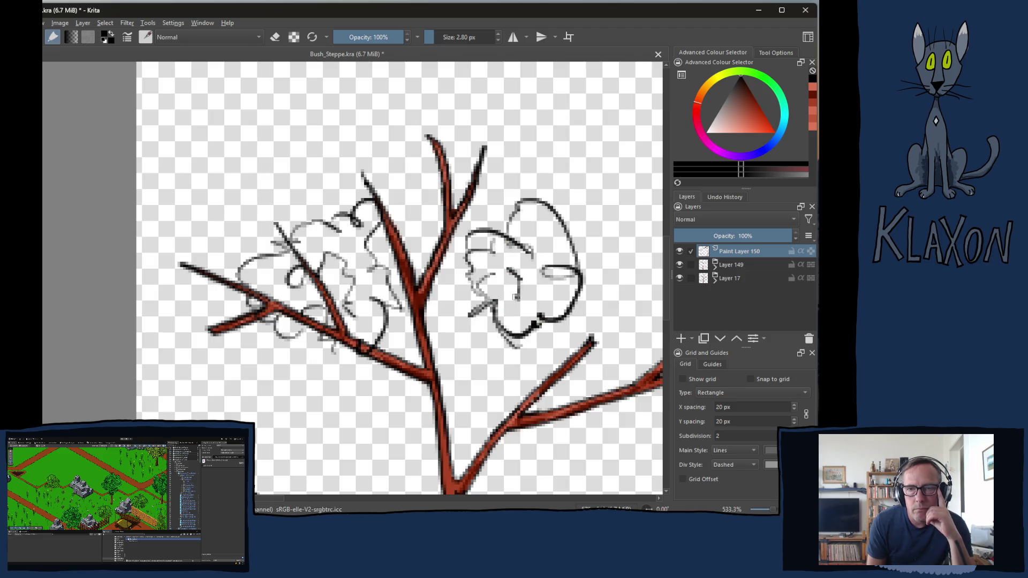
pyautogui.moveTo(546, 251); pyautogui.dragTo(556, 250)
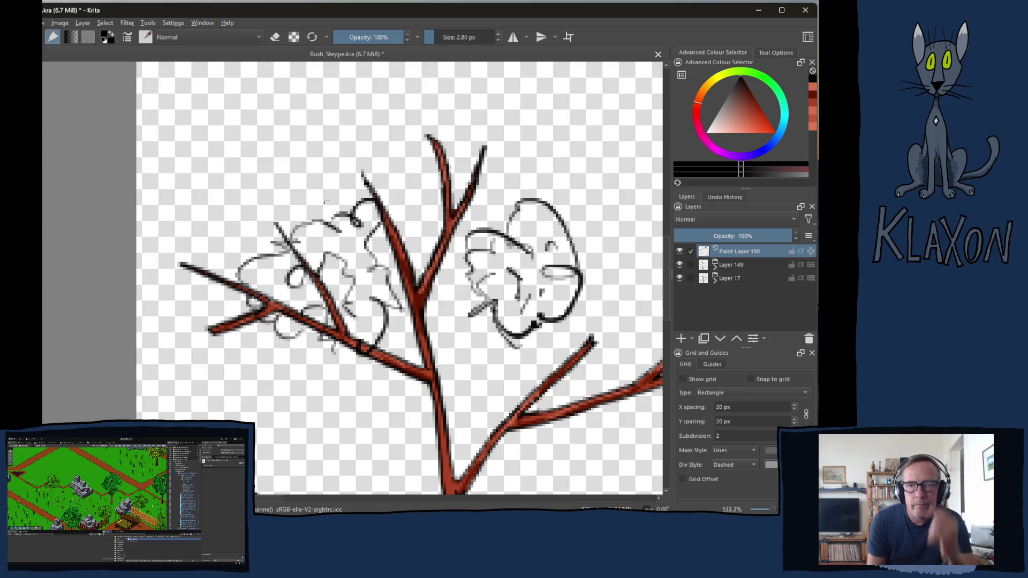
# Sketch new clump outlines in the empty area above the branches
pyautogui.moveTo(445, 104); pyautogui.dragTo(344, 240)
pyautogui.moveTo(439, 206)
pyautogui.mouseDown()
pyautogui.moveTo(439, 197)
pyautogui.moveTo(380, 222)
pyautogui.moveTo(435, 278)
pyautogui.moveTo(453, 187)
pyautogui.moveTo(470, 226)
pyautogui.moveTo(403, 236)
pyautogui.moveTo(432, 259)
pyautogui.mouseUp()
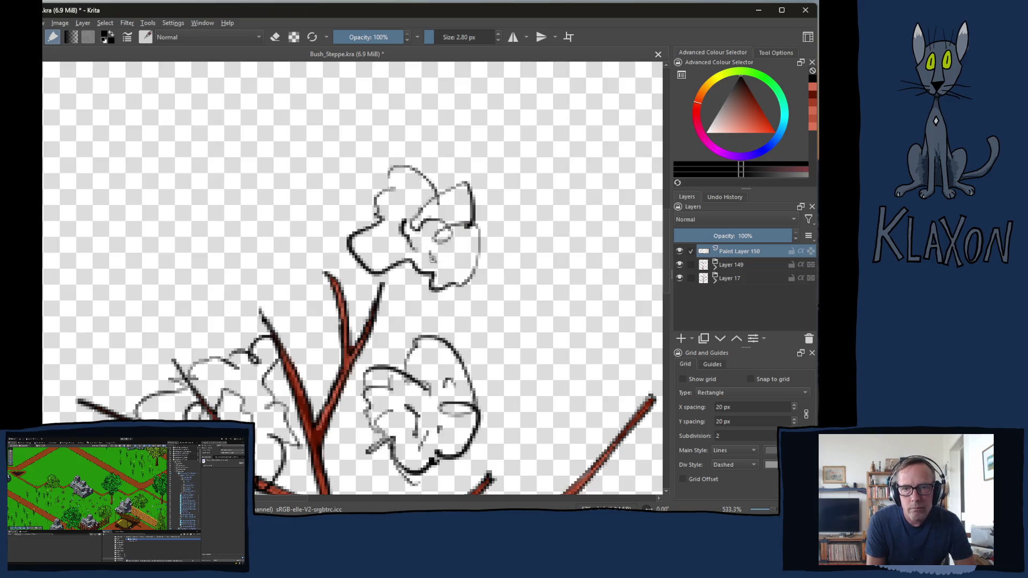
pyautogui.moveTo(273, 195); pyautogui.dragTo(322, 219)
pyautogui.moveTo(253, 282)
pyautogui.mouseDown()
pyautogui.moveTo(196, 212)
pyautogui.moveTo(253, 200)
pyautogui.moveTo(332, 210)
pyautogui.moveTo(300, 262)
pyautogui.moveTo(221, 278)
pyautogui.moveTo(178, 225)
pyautogui.moveTo(182, 247)
pyautogui.moveTo(208, 197)
pyautogui.moveTo(243, 224)
pyautogui.moveTo(304, 187)
pyautogui.mouseUp()
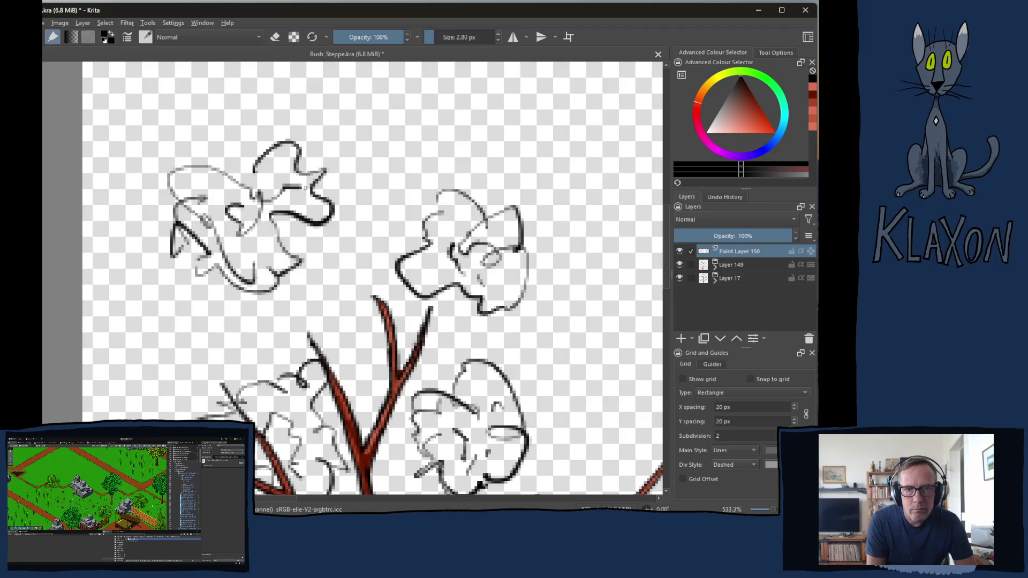
pyautogui.moveTo(419, 93)
pyautogui.mouseDown()
pyautogui.moveTo(370, 104)
pyautogui.moveTo(273, 220)
pyautogui.moveTo(352, 219)
pyautogui.moveTo(308, 214)
pyautogui.moveTo(272, 180)
pyautogui.moveTo(358, 197)
pyautogui.moveTo(344, 253)
pyautogui.mouseUp()
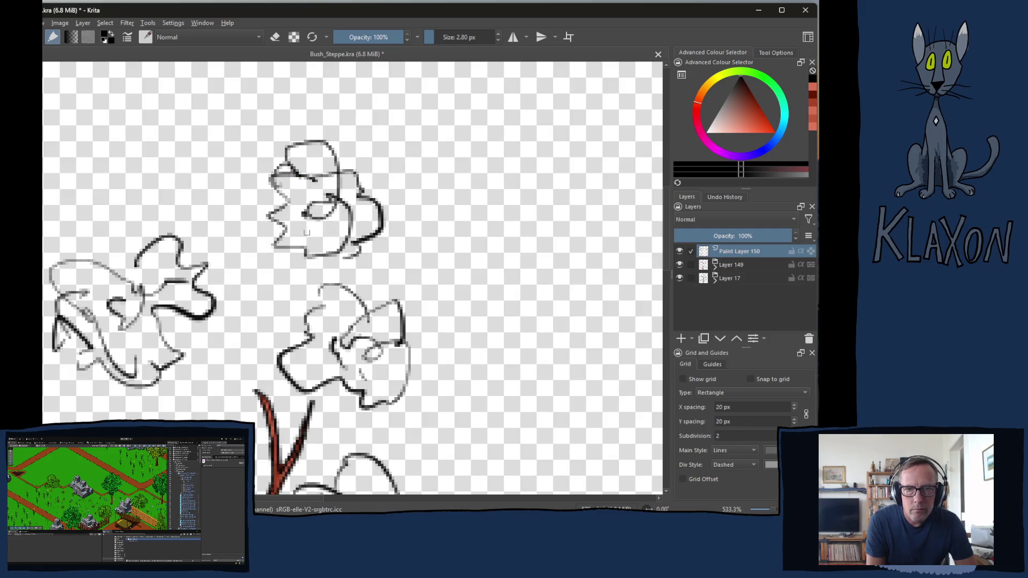
# Add lobed clump outlines at upper left, upper middle and right of centre
pyautogui.moveTo(217, 188); pyautogui.dragTo(300, 280)
pyautogui.moveTo(172, 228)
pyautogui.mouseDown()
pyautogui.moveTo(155, 149)
pyautogui.moveTo(224, 175)
pyautogui.moveTo(252, 238)
pyautogui.moveTo(236, 136)
pyautogui.moveTo(230, 262)
pyautogui.moveTo(169, 245)
pyautogui.moveTo(246, 259)
pyautogui.mouseUp()
pyautogui.moveTo(170, 185)
pyautogui.mouseDown()
pyautogui.moveTo(199, 201)
pyautogui.moveTo(210, 147)
pyautogui.mouseUp()
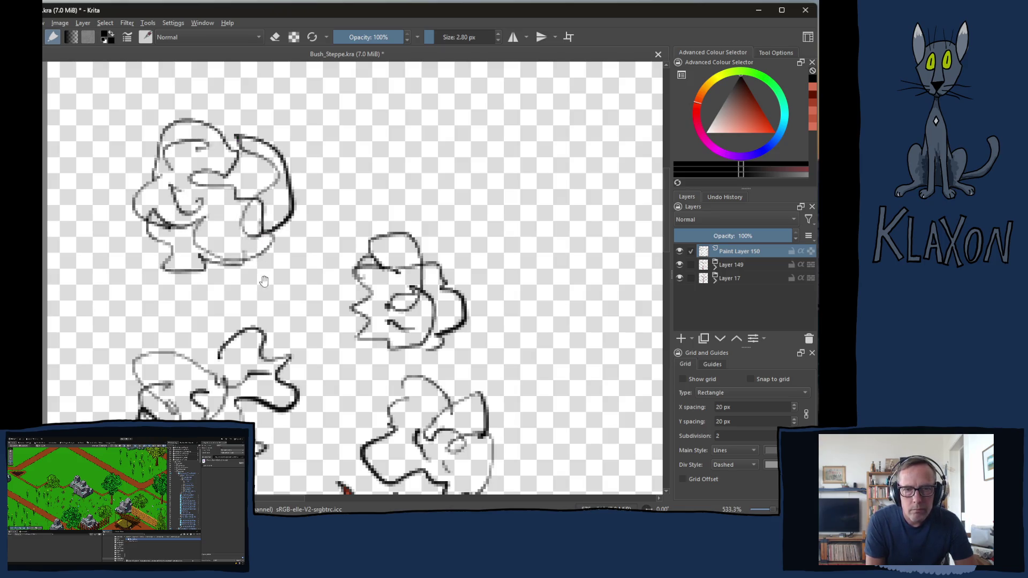
pyautogui.moveTo(263, 282); pyautogui.dragTo(184, 324)
pyautogui.moveTo(297, 173)
pyautogui.mouseDown()
pyautogui.moveTo(281, 189)
pyautogui.moveTo(332, 154)
pyautogui.moveTo(261, 209)
pyautogui.moveTo(320, 227)
pyautogui.mouseUp()
pyautogui.moveTo(404, 264); pyautogui.dragTo(309, 268)
pyautogui.moveTo(386, 287)
pyautogui.mouseDown()
pyautogui.moveTo(388, 194)
pyautogui.moveTo(399, 263)
pyautogui.moveTo(366, 289)
pyautogui.moveTo(342, 234)
pyautogui.moveTo(394, 230)
pyautogui.moveTo(354, 271)
pyautogui.moveTo(405, 273)
pyautogui.mouseUp()
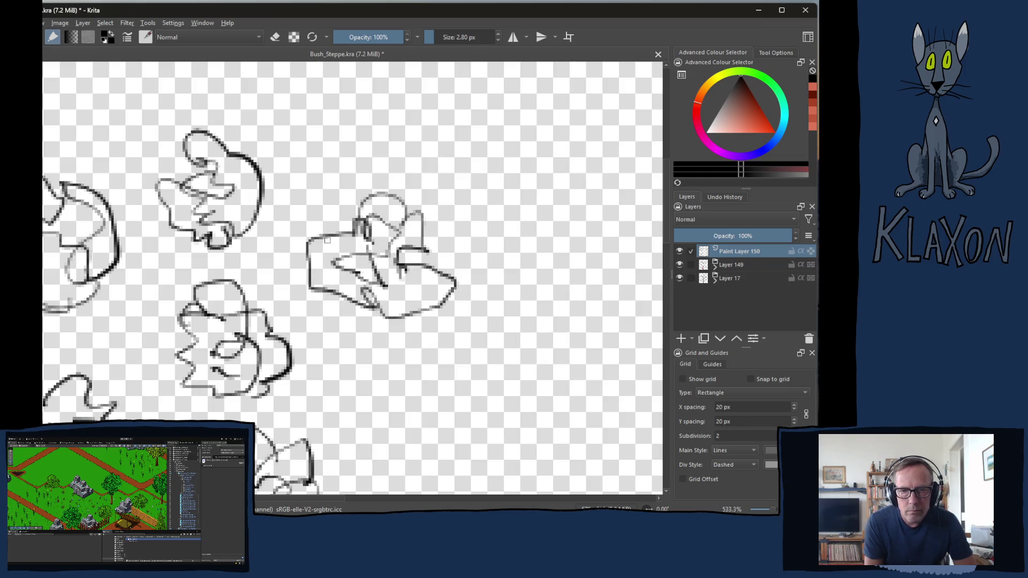
# Sketch several clump outlines at centre-right, adding inner and edge strokes
pyautogui.moveTo(403, 236); pyautogui.dragTo(369, 152)
pyautogui.moveTo(357, 300)
pyautogui.mouseDown()
pyautogui.moveTo(360, 351)
pyautogui.moveTo(420, 348)
pyautogui.moveTo(454, 278)
pyautogui.moveTo(347, 299)
pyautogui.moveTo(371, 344)
pyautogui.mouseUp()
pyautogui.moveTo(439, 289)
pyautogui.mouseDown()
pyautogui.moveTo(385, 311)
pyautogui.moveTo(347, 358)
pyautogui.mouseUp()
pyautogui.moveTo(391, 289); pyautogui.dragTo(431, 311)
pyautogui.moveTo(415, 268); pyautogui.dragTo(410, 231)
pyautogui.moveTo(401, 184)
pyautogui.mouseDown()
pyautogui.moveTo(480, 233)
pyautogui.moveTo(490, 260)
pyautogui.moveTo(474, 306)
pyautogui.moveTo(425, 249)
pyautogui.moveTo(416, 285)
pyautogui.moveTo(378, 303)
pyautogui.moveTo(454, 286)
pyautogui.mouseUp()
pyautogui.moveTo(439, 206); pyautogui.dragTo(473, 225)
pyautogui.moveTo(338, 351)
pyautogui.mouseDown()
pyautogui.moveTo(314, 368)
pyautogui.moveTo(298, 438)
pyautogui.mouseUp()
pyautogui.moveTo(160, 437)
pyautogui.mouseDown()
pyautogui.moveTo(323, 359)
pyautogui.moveTo(374, 249)
pyautogui.moveTo(438, 276)
pyautogui.moveTo(375, 225)
pyautogui.moveTo(300, 268)
pyautogui.mouseUp()
# Sketch more clump outlines and add inner detail strokes to the right clump
pyautogui.moveTo(404, 318)
pyautogui.mouseDown()
pyautogui.moveTo(358, 357)
pyautogui.moveTo(431, 367)
pyautogui.moveTo(384, 321)
pyautogui.moveTo(438, 320)
pyautogui.moveTo(427, 374)
pyautogui.moveTo(385, 366)
pyautogui.moveTo(415, 306)
pyautogui.moveTo(431, 311)
pyautogui.mouseUp()
pyautogui.moveTo(475, 362); pyautogui.dragTo(288, 434)
pyautogui.moveTo(400, 284)
pyautogui.mouseDown()
pyautogui.moveTo(359, 313)
pyautogui.moveTo(383, 377)
pyautogui.moveTo(433, 314)
pyautogui.moveTo(413, 236)
pyautogui.moveTo(323, 315)
pyautogui.moveTo(334, 364)
pyautogui.moveTo(399, 397)
pyautogui.moveTo(396, 334)
pyautogui.moveTo(428, 313)
pyautogui.mouseUp()
pyautogui.moveTo(317, 448); pyautogui.dragTo(305, 474)
pyautogui.moveTo(409, 292)
pyautogui.mouseDown()
pyautogui.moveTo(401, 260)
pyautogui.moveTo(452, 284)
pyautogui.moveTo(471, 324)
pyautogui.moveTo(364, 298)
pyautogui.moveTo(396, 257)
pyautogui.moveTo(453, 249)
pyautogui.moveTo(460, 235)
pyautogui.mouseUp()
pyautogui.moveTo(397, 298)
pyautogui.mouseDown()
pyautogui.moveTo(423, 287)
pyautogui.moveTo(474, 292)
pyautogui.moveTo(471, 257)
pyautogui.mouseUp()
pyautogui.moveTo(195, 138)
pyautogui.mouseDown()
pyautogui.moveTo(302, 311)
pyautogui.moveTo(345, 248)
pyautogui.moveTo(292, 247)
pyautogui.moveTo(230, 292)
pyautogui.moveTo(283, 257)
pyautogui.moveTo(315, 295)
pyautogui.moveTo(324, 262)
pyautogui.moveTo(340, 317)
pyautogui.mouseUp()
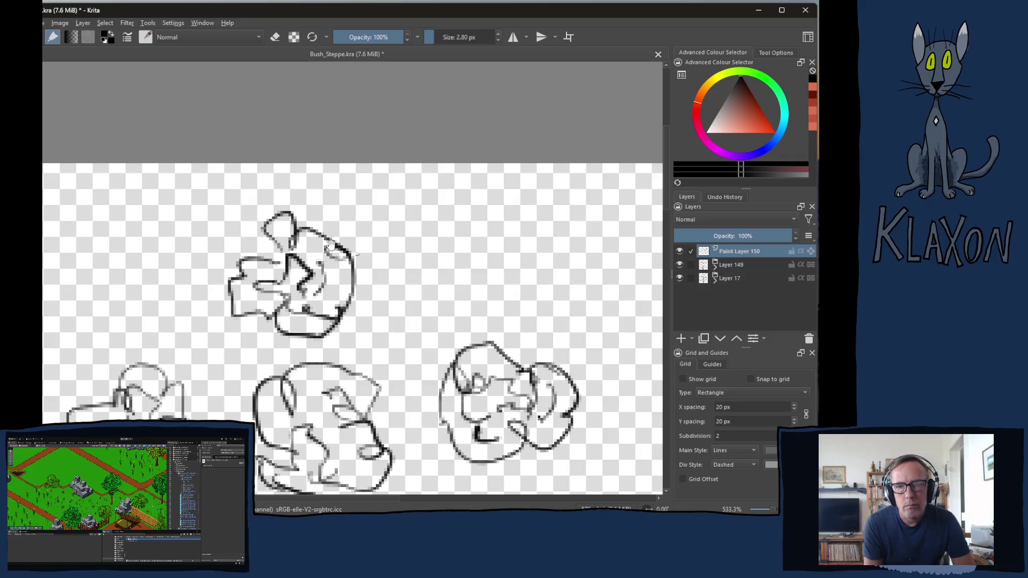
# Zoom out to view all the sketched clumps across the canvas
pyautogui.moveTo(212, 435)
pyautogui.mouseDown()
pyautogui.moveTo(453, 274)
pyautogui.moveTo(398, 289)
pyautogui.moveTo(360, 242)
pyautogui.mouseUp()
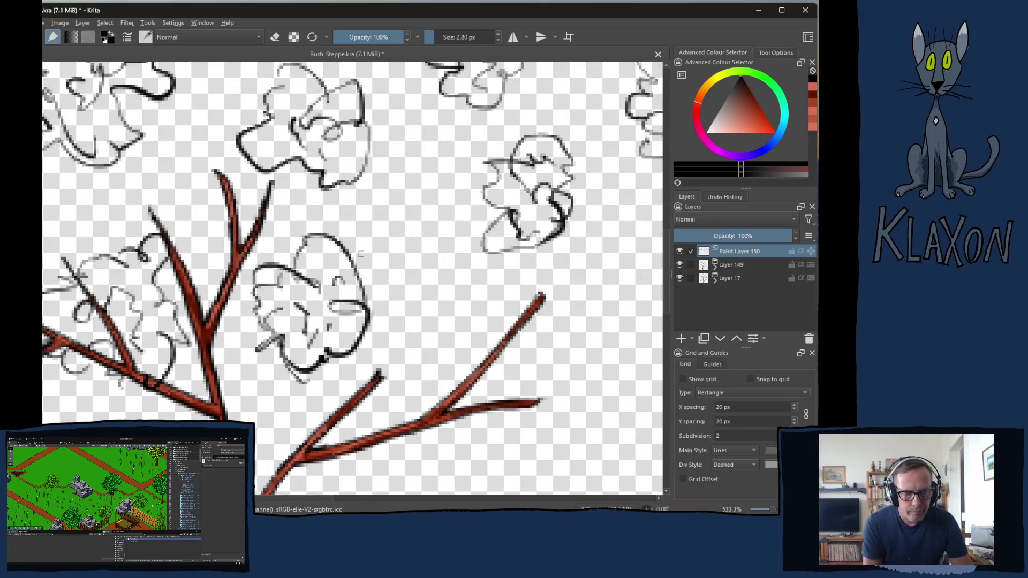
pyautogui.scroll(-3, 361, 254)
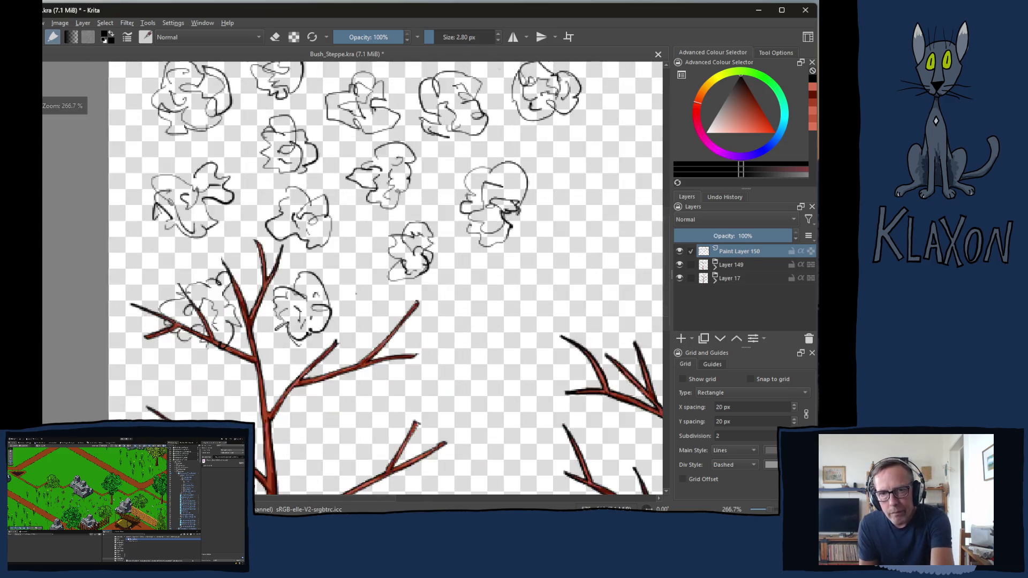
pyautogui.scroll(-2, 357, 283)
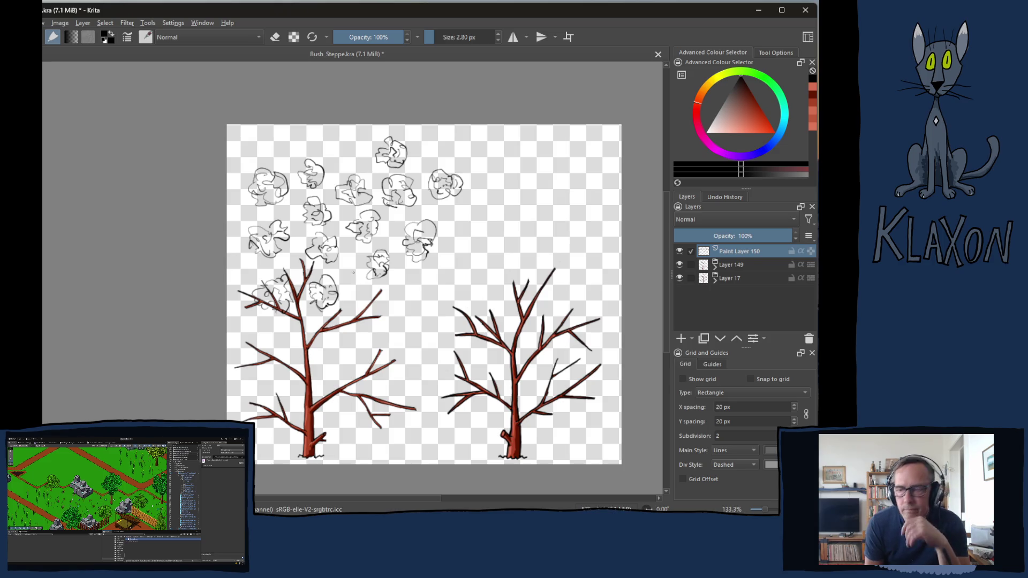
pyautogui.scroll(3, 352, 280)
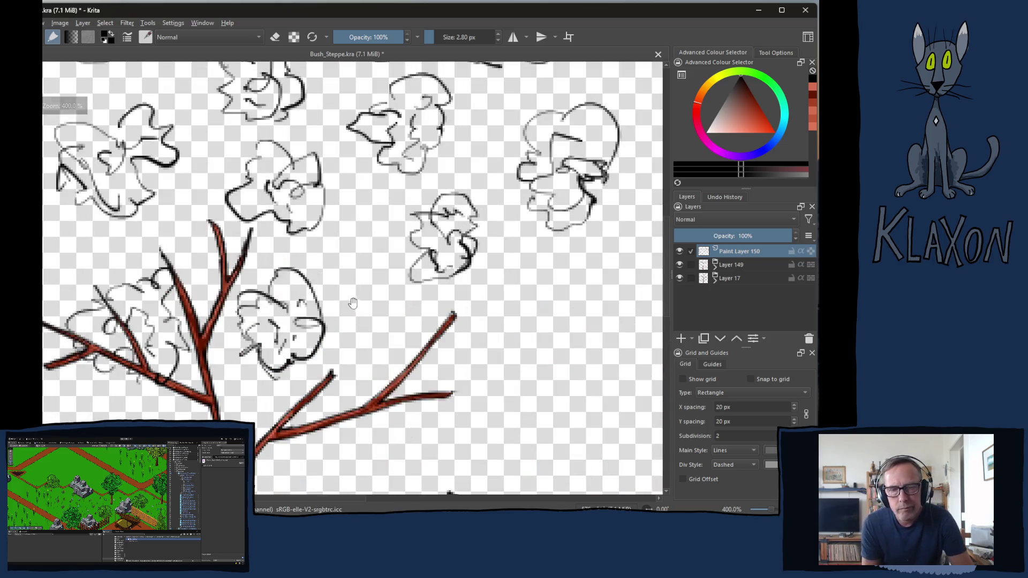
# Sketch several new leaf clump outlines, including one with a zigzag base and inner loop
pyautogui.moveTo(353, 304); pyautogui.dragTo(238, 373)
pyautogui.moveTo(251, 89)
pyautogui.mouseDown()
pyautogui.moveTo(251, 230)
pyautogui.moveTo(364, 287)
pyautogui.mouseUp()
pyautogui.moveTo(346, 191)
pyautogui.mouseDown()
pyautogui.moveTo(342, 242)
pyautogui.moveTo(378, 262)
pyautogui.moveTo(364, 201)
pyautogui.moveTo(324, 203)
pyautogui.moveTo(332, 246)
pyautogui.mouseUp()
pyautogui.moveTo(383, 296); pyautogui.dragTo(325, 296)
pyautogui.moveTo(446, 203)
pyautogui.mouseDown()
pyautogui.moveTo(535, 190)
pyautogui.moveTo(482, 230)
pyautogui.moveTo(517, 235)
pyautogui.moveTo(512, 210)
pyautogui.moveTo(530, 219)
pyautogui.mouseUp()
pyautogui.moveTo(442, 336)
pyautogui.mouseDown()
pyautogui.moveTo(400, 329)
pyautogui.moveTo(260, 250)
pyautogui.mouseUp()
pyautogui.moveTo(353, 318)
pyautogui.mouseDown()
pyautogui.moveTo(394, 364)
pyautogui.moveTo(373, 305)
pyautogui.mouseUp()
pyautogui.moveTo(356, 270)
pyautogui.mouseDown()
pyautogui.moveTo(307, 321)
pyautogui.moveTo(327, 375)
pyautogui.moveTo(375, 364)
pyautogui.moveTo(368, 244)
pyautogui.moveTo(417, 311)
pyautogui.moveTo(390, 341)
pyautogui.mouseUp()
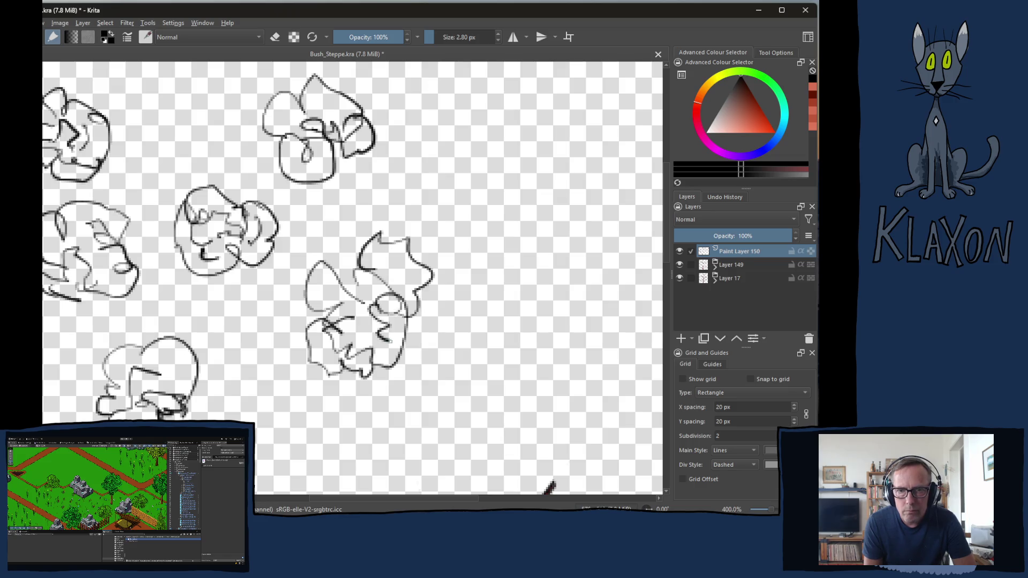
pyautogui.moveTo(437, 384); pyautogui.dragTo(431, 255)
pyautogui.moveTo(343, 322)
pyautogui.mouseDown()
pyautogui.moveTo(321, 370)
pyautogui.moveTo(393, 375)
pyautogui.moveTo(362, 328)
pyautogui.moveTo(385, 290)
pyautogui.moveTo(396, 348)
pyautogui.mouseUp()
pyautogui.moveTo(391, 294)
pyautogui.mouseDown()
pyautogui.moveTo(407, 354)
pyautogui.moveTo(369, 369)
pyautogui.mouseUp()
pyautogui.moveTo(273, 364); pyautogui.dragTo(364, 297)
pyautogui.moveTo(266, 310)
pyautogui.mouseDown()
pyautogui.moveTo(271, 349)
pyautogui.moveTo(304, 315)
pyautogui.moveTo(271, 381)
pyautogui.moveTo(321, 309)
pyautogui.moveTo(267, 367)
pyautogui.moveTo(323, 381)
pyautogui.moveTo(292, 289)
pyautogui.mouseUp()
# Add strokes to the lower-middle clump, extend the upper-right clump and sketch small new clumps
pyautogui.moveTo(241, 360)
pyautogui.mouseDown()
pyautogui.moveTo(262, 300)
pyautogui.moveTo(272, 303)
pyautogui.mouseUp()
pyautogui.moveTo(564, 201)
pyautogui.mouseDown()
pyautogui.moveTo(418, 238)
pyautogui.moveTo(318, 204)
pyautogui.moveTo(293, 206)
pyautogui.moveTo(270, 257)
pyautogui.moveTo(320, 206)
pyautogui.moveTo(249, 246)
pyautogui.moveTo(313, 182)
pyautogui.moveTo(282, 244)
pyautogui.moveTo(329, 279)
pyautogui.moveTo(299, 194)
pyautogui.moveTo(274, 247)
pyautogui.moveTo(270, 363)
pyautogui.mouseUp()
pyautogui.moveTo(313, 279)
pyautogui.mouseDown()
pyautogui.moveTo(370, 279)
pyautogui.moveTo(345, 333)
pyautogui.moveTo(351, 263)
pyautogui.moveTo(293, 306)
pyautogui.moveTo(321, 343)
pyautogui.moveTo(397, 265)
pyautogui.moveTo(338, 268)
pyautogui.mouseUp()
pyautogui.moveTo(402, 397); pyautogui.dragTo(378, 301)
pyautogui.moveTo(369, 336)
pyautogui.mouseDown()
pyautogui.moveTo(377, 294)
pyautogui.moveTo(415, 351)
pyautogui.moveTo(354, 303)
pyautogui.moveTo(399, 348)
pyautogui.moveTo(410, 308)
pyautogui.mouseUp()
pyautogui.moveTo(353, 359)
pyautogui.mouseDown()
pyautogui.moveTo(399, 374)
pyautogui.moveTo(447, 321)
pyautogui.moveTo(467, 196)
pyautogui.mouseUp()
pyautogui.moveTo(352, 309)
pyautogui.mouseDown()
pyautogui.moveTo(343, 375)
pyautogui.moveTo(292, 351)
pyautogui.moveTo(328, 283)
pyautogui.moveTo(307, 369)
pyautogui.moveTo(341, 294)
pyautogui.moveTo(321, 296)
pyautogui.mouseUp()
pyautogui.moveTo(379, 329); pyautogui.dragTo(386, 343)
pyautogui.moveTo(386, 375); pyautogui.dragTo(412, 244)
pyautogui.moveTo(407, 321)
pyautogui.mouseDown()
pyautogui.moveTo(410, 368)
pyautogui.moveTo(439, 303)
pyautogui.moveTo(377, 340)
pyautogui.moveTo(407, 370)
pyautogui.moveTo(423, 321)
pyautogui.mouseUp()
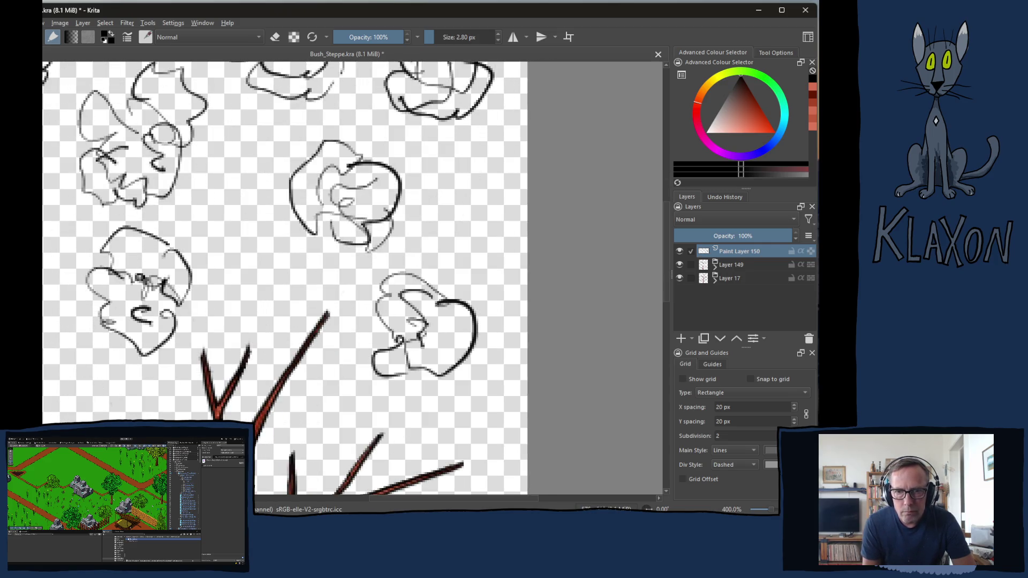
# Check the sketches in the wrap-around tiled view, then zoom out and back in on the clumps
pyautogui.moveTo(343, 241)
pyautogui.mouseDown()
pyautogui.moveTo(396, 321)
pyautogui.moveTo(428, 332)
pyautogui.moveTo(393, 311)
pyautogui.mouseUp()
pyautogui.press('w')
pyautogui.scroll(-3, 393, 309)
pyautogui.press('w')
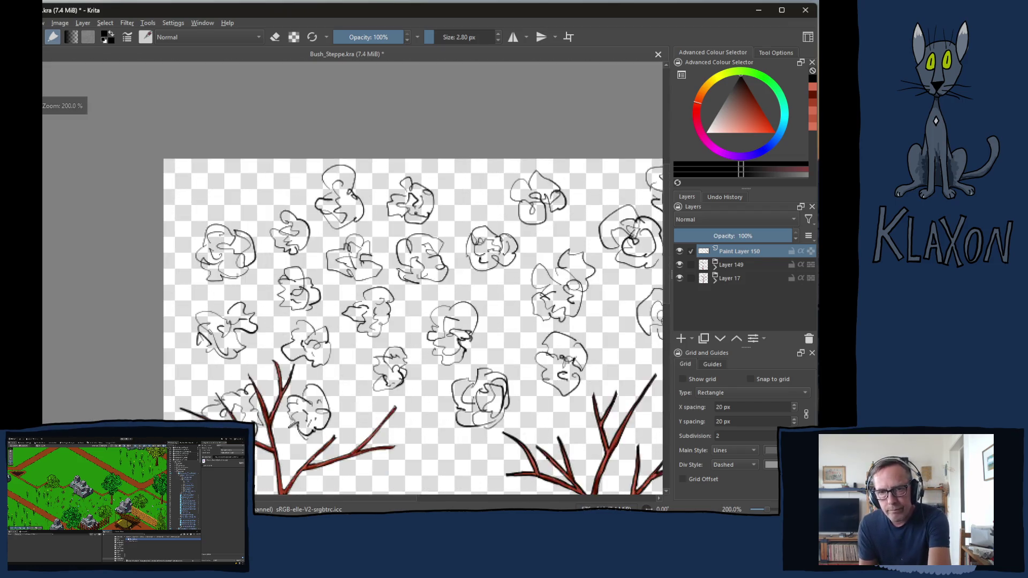
pyautogui.press('-')
pyautogui.press('-')
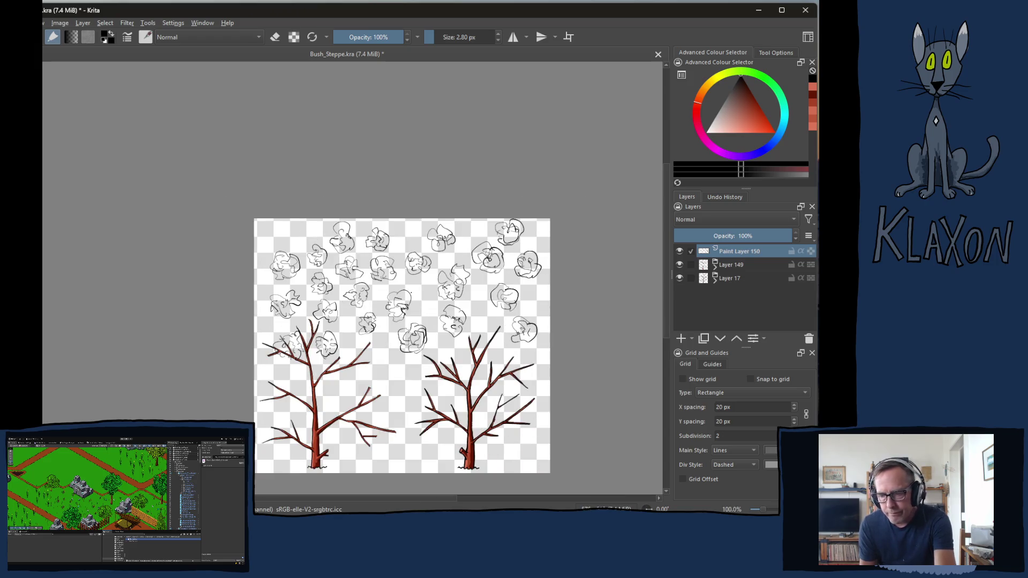
pyautogui.press('+')
pyautogui.press('+')
pyautogui.press('+')
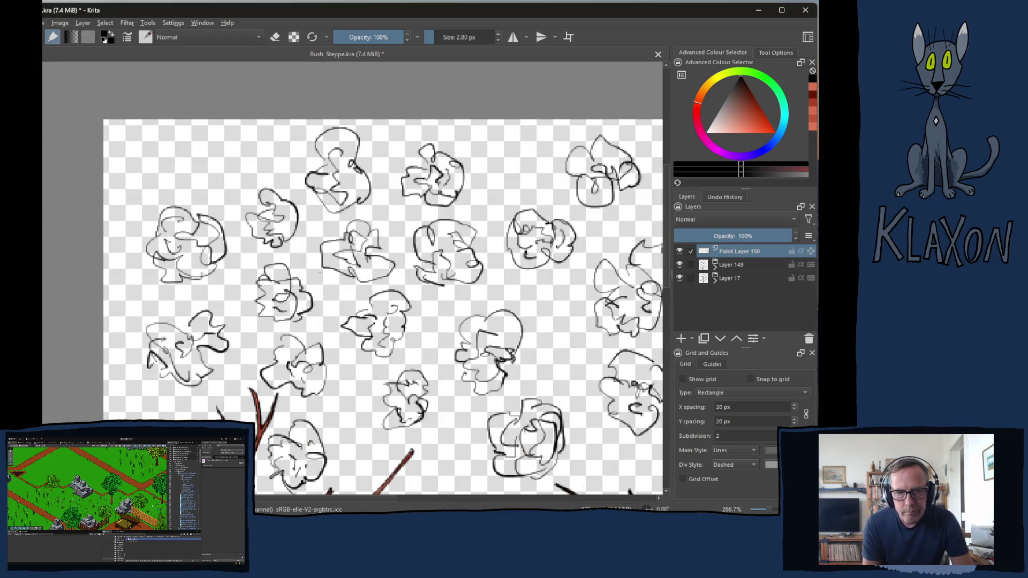
# Hide branch layers Layer 149 and Layer 17, recentre on the clumps, and lasso the upper-left clump
pyautogui.moveTo(679, 264); pyautogui.dragTo(679, 274)
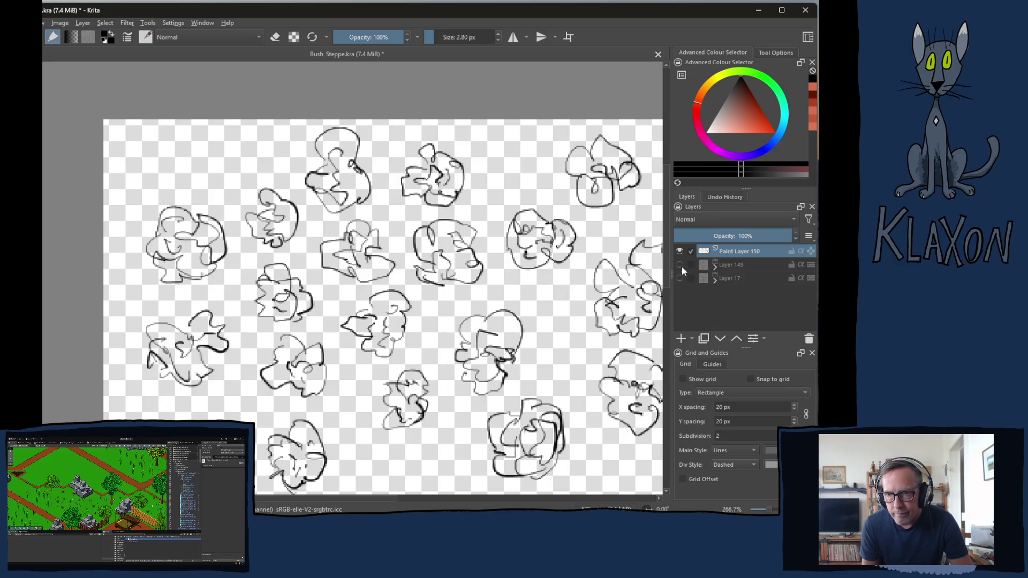
pyautogui.moveTo(411, 298)
pyautogui.mouseDown()
pyautogui.moveTo(428, 235)
pyautogui.moveTo(444, 256)
pyautogui.moveTo(379, 262)
pyautogui.moveTo(423, 289)
pyautogui.mouseUp()
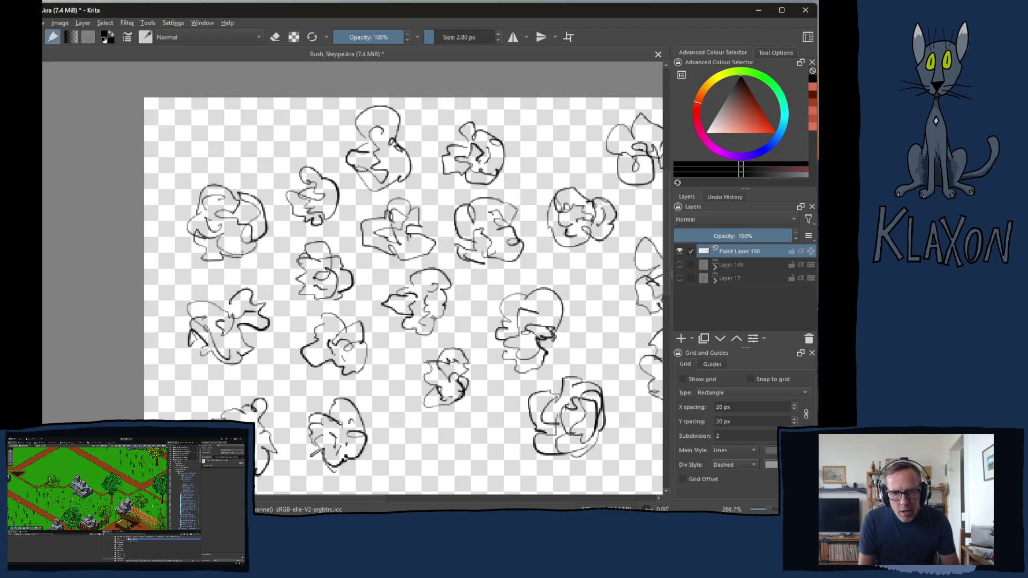
pyautogui.moveTo(267, 273)
pyautogui.mouseDown()
pyautogui.moveTo(348, 322)
pyautogui.moveTo(329, 319)
pyautogui.mouseUp()
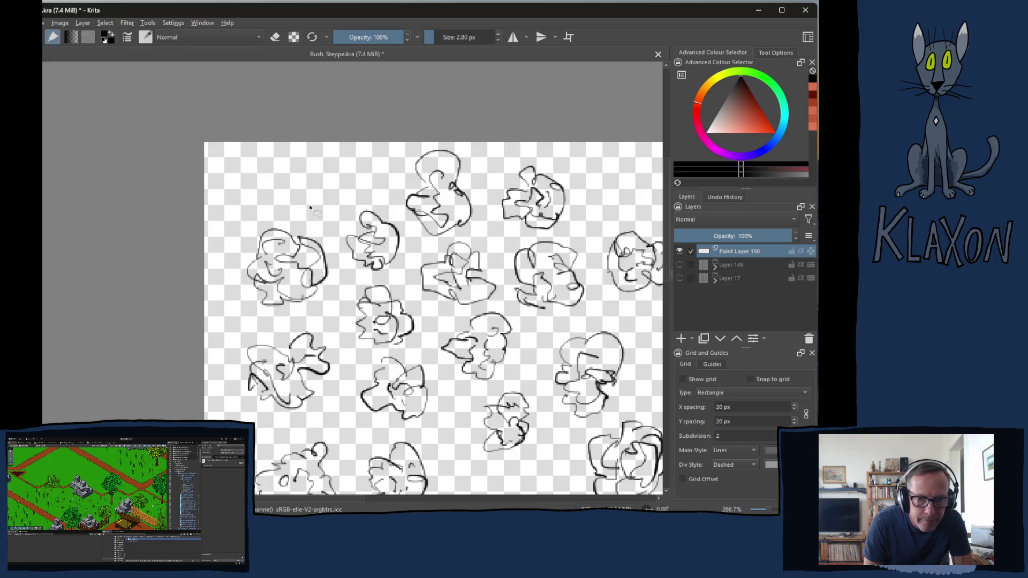
pyautogui.moveTo(304, 220)
pyautogui.mouseDown()
pyautogui.moveTo(252, 231)
pyautogui.moveTo(244, 296)
pyautogui.mouseUp()
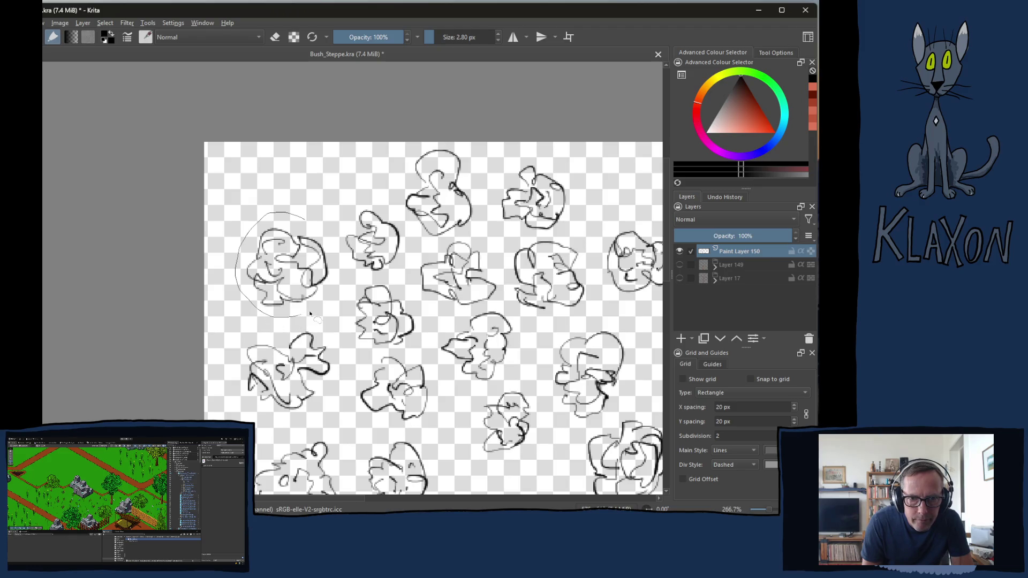
# Cut the lassoed clump onto its own layer and move it to the image's top-left corner
pyautogui.moveTo(331, 258); pyautogui.dragTo(327, 252)
pyautogui.rightClick(287, 255)
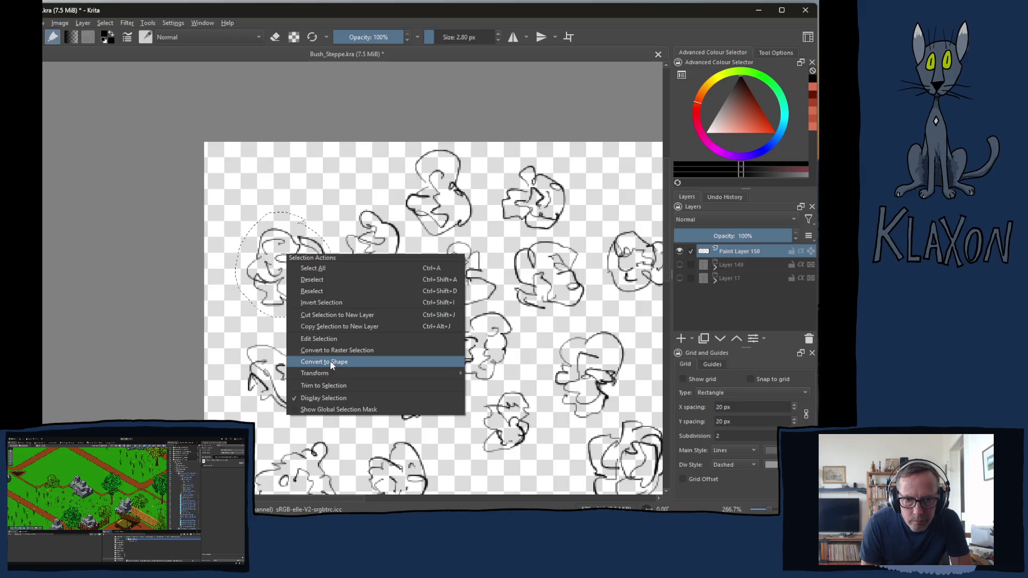
pyautogui.click(331, 316)
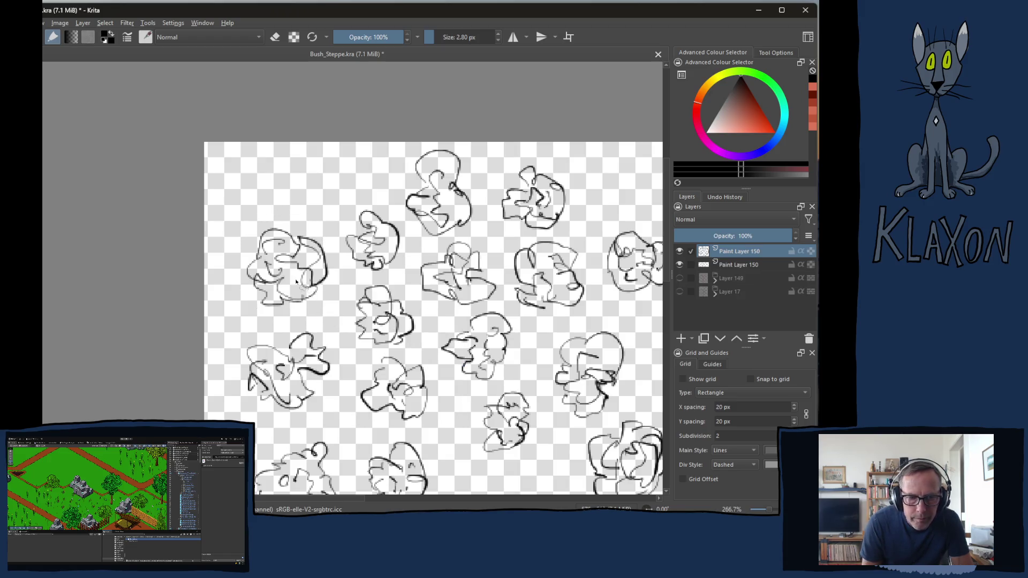
pyautogui.moveTo(301, 286); pyautogui.dragTo(273, 213)
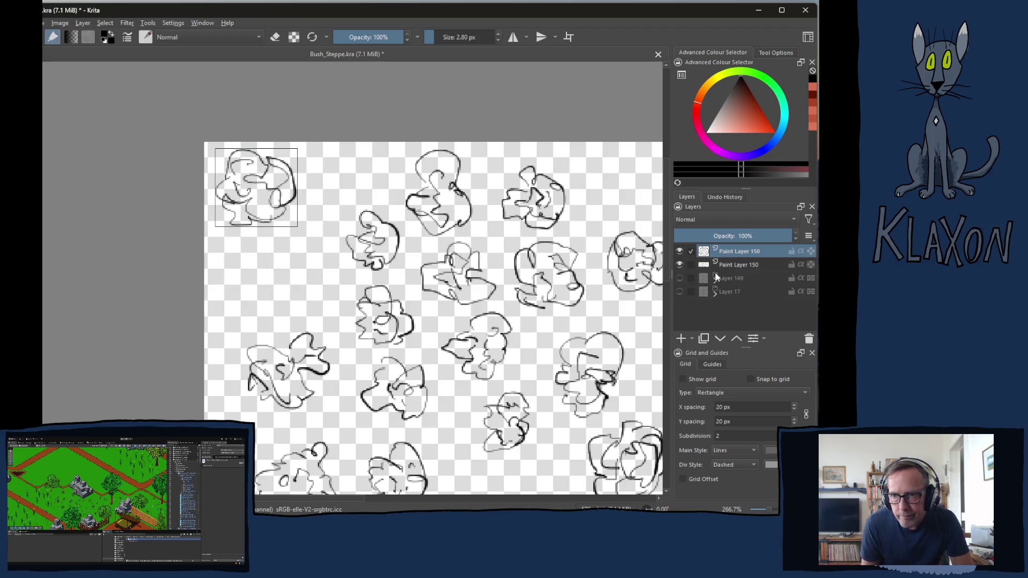
# Add Paint Layer 151 and group it with the clump layer as Group 152
pyautogui.click(683, 338)
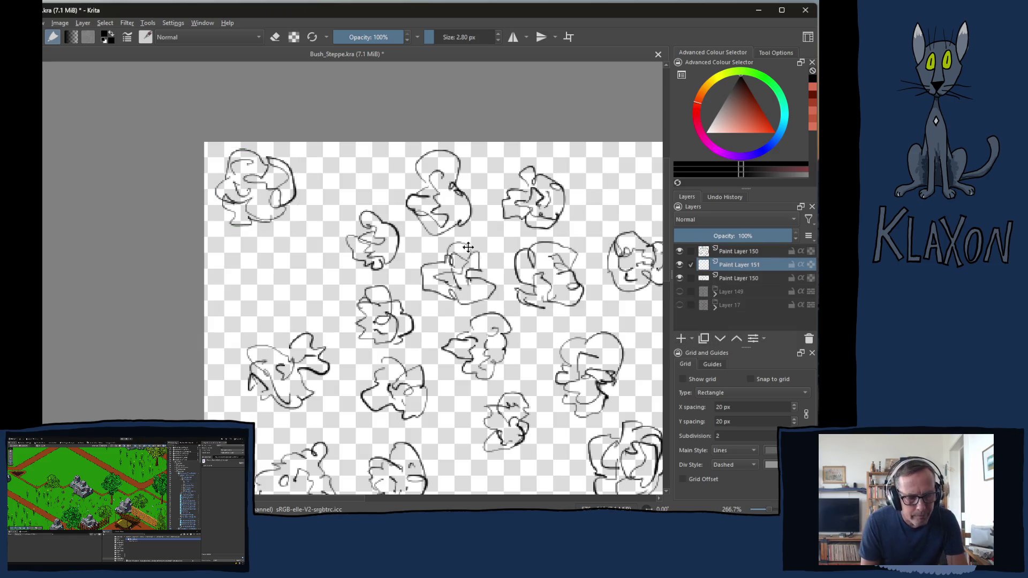
pyautogui.keyDown('ctrl'); pyautogui.click(727, 252); pyautogui.keyUp('ctrl')
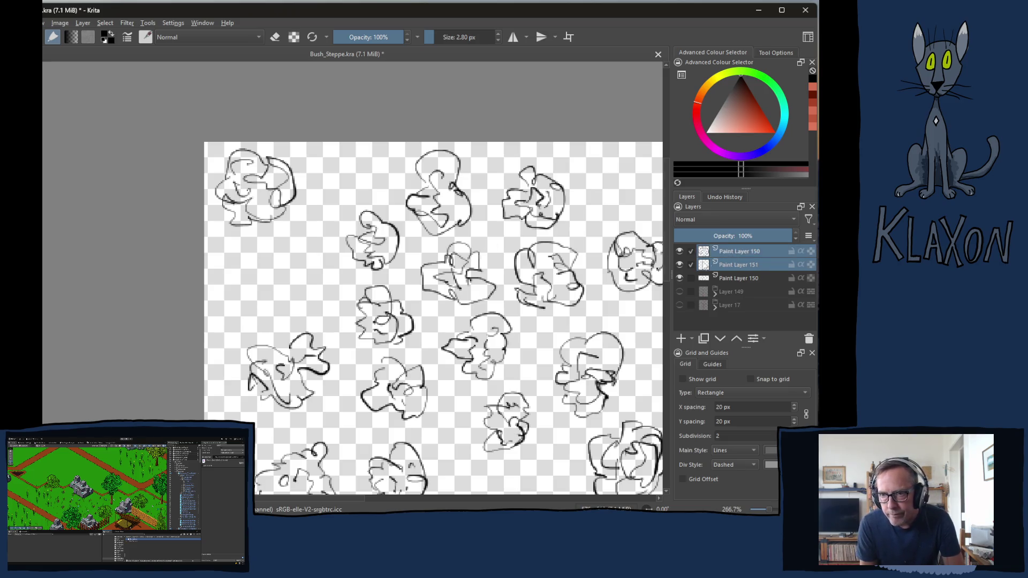
pyautogui.hotkey('ctrl', 'g')
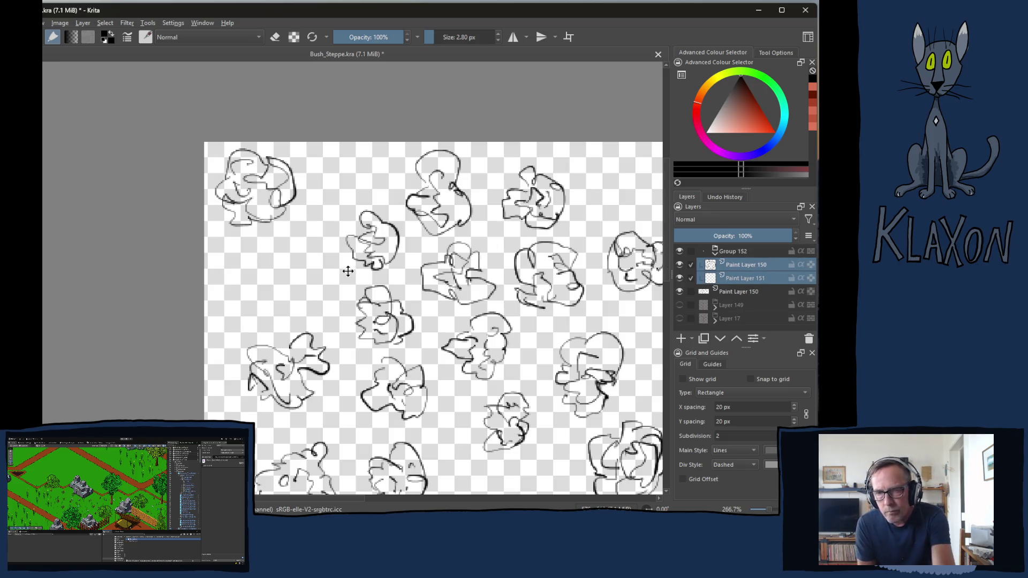
pyautogui.scroll(2, 345, 271)
# On the clump's own layer, ink its left edge dark and erase stray sketch pixels
pyautogui.moveTo(263, 232); pyautogui.dragTo(341, 366)
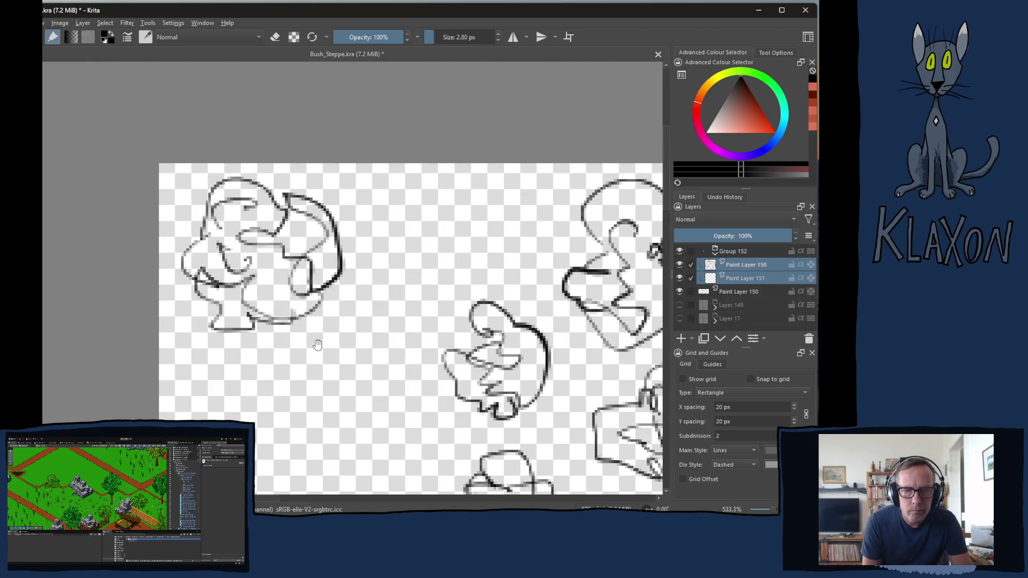
pyautogui.scroll(1, 310, 321)
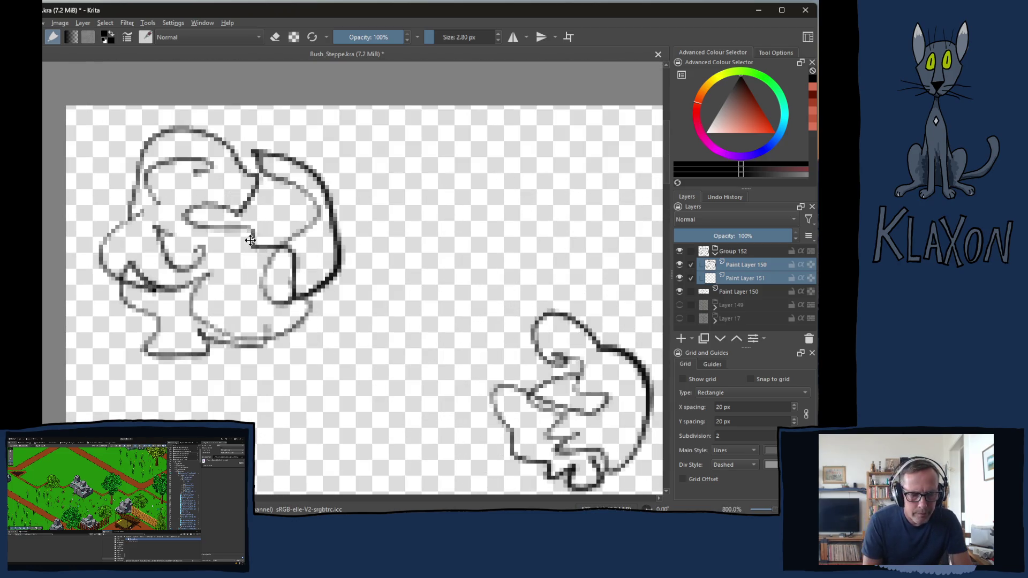
pyautogui.click(733, 266)
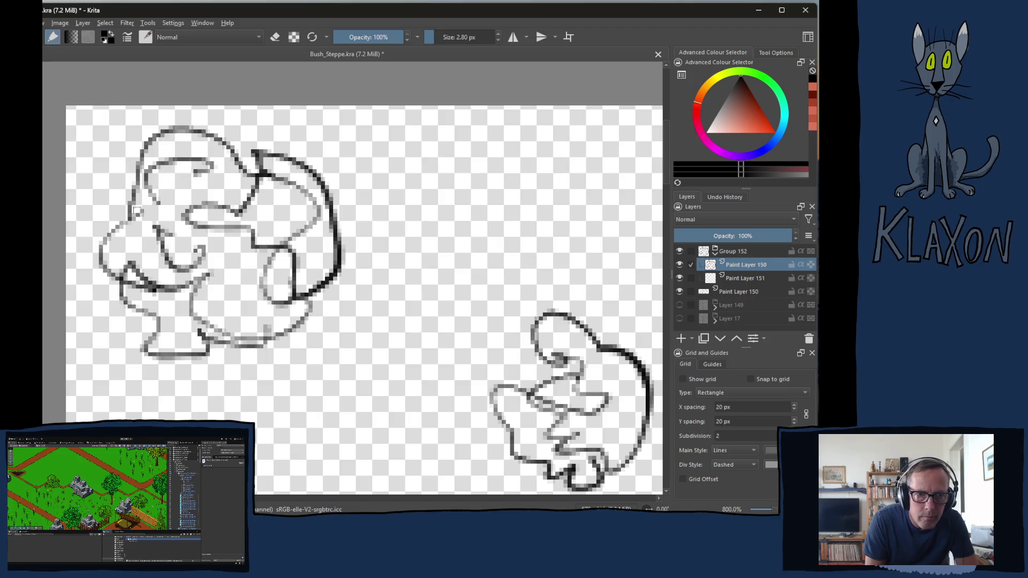
pyautogui.moveTo(138, 214)
pyautogui.mouseDown()
pyautogui.moveTo(101, 249)
pyautogui.moveTo(138, 277)
pyautogui.moveTo(138, 310)
pyautogui.moveTo(160, 323)
pyautogui.moveTo(146, 354)
pyautogui.moveTo(195, 351)
pyautogui.moveTo(198, 332)
pyautogui.mouseUp()
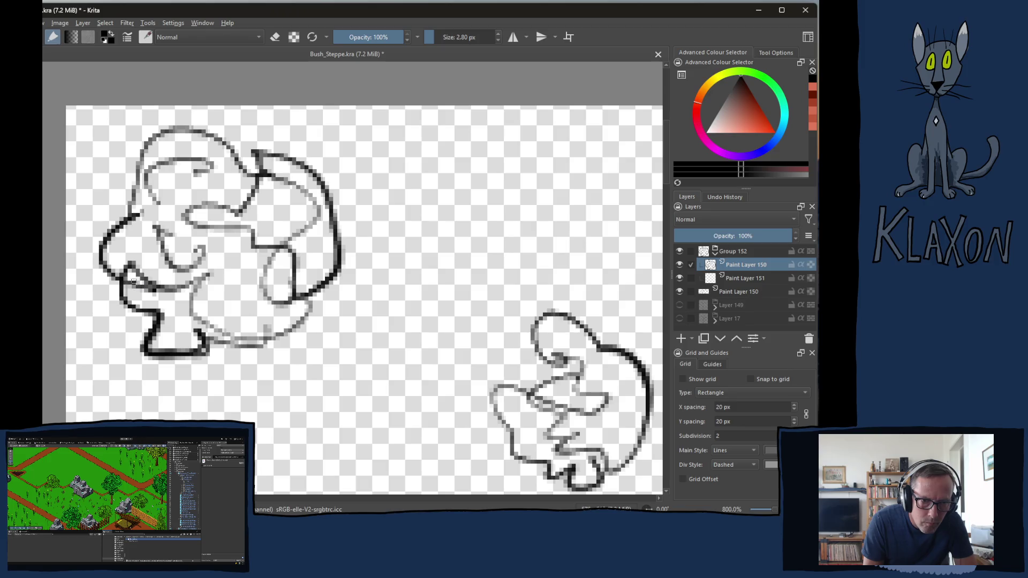
pyautogui.press('e')
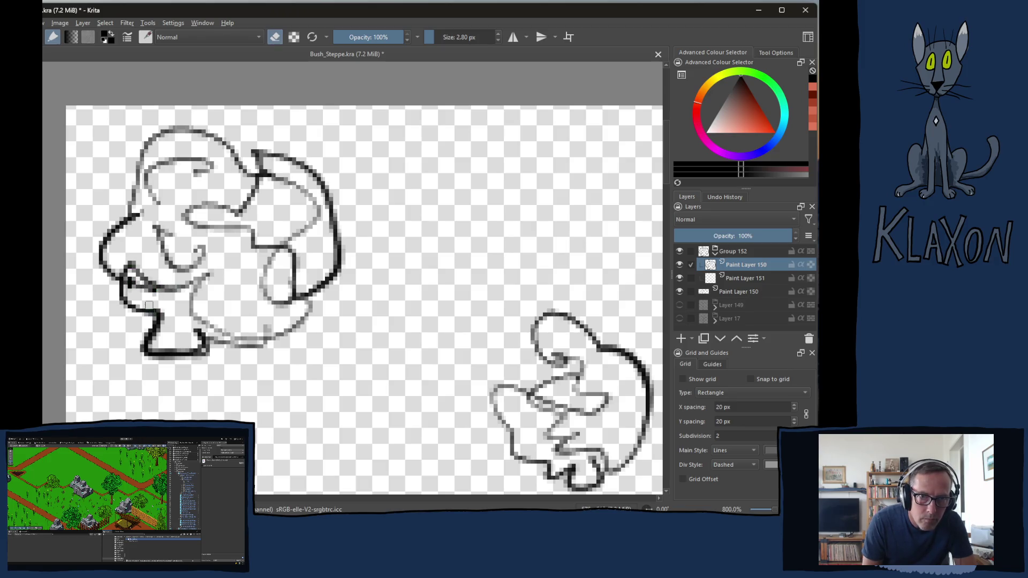
pyautogui.moveTo(139, 294); pyautogui.dragTo(130, 282)
pyautogui.rightClick(173, 278)
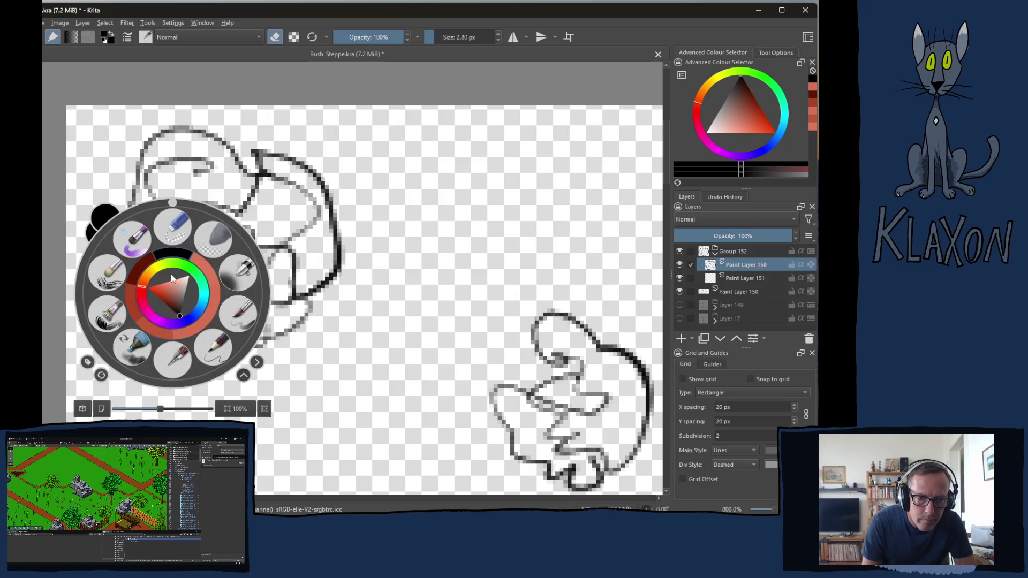
pyautogui.rightClick(163, 275)
pyautogui.press('e')
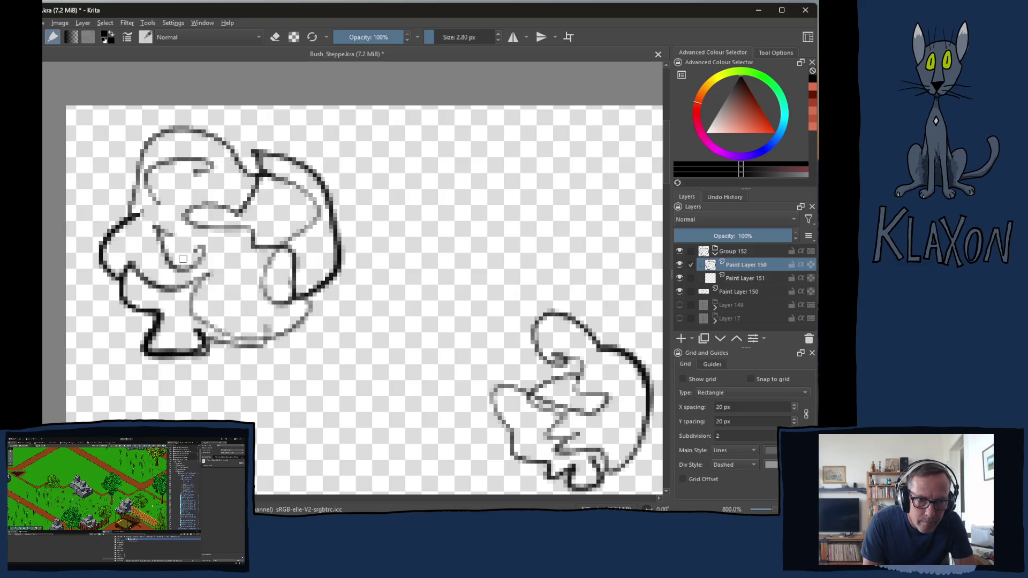
# Ink the bush's left and top outline, inner loop, curl and bottom edge in thick black
pyautogui.moveTo(178, 127)
pyautogui.mouseDown()
pyautogui.moveTo(155, 138)
pyautogui.moveTo(132, 217)
pyautogui.moveTo(179, 160)
pyautogui.moveTo(216, 167)
pyautogui.moveTo(197, 176)
pyautogui.mouseUp()
pyautogui.moveTo(182, 133)
pyautogui.mouseDown()
pyautogui.moveTo(215, 138)
pyautogui.moveTo(246, 167)
pyautogui.moveTo(293, 183)
pyautogui.moveTo(321, 217)
pyautogui.moveTo(274, 242)
pyautogui.moveTo(263, 289)
pyautogui.moveTo(307, 283)
pyautogui.mouseUp()
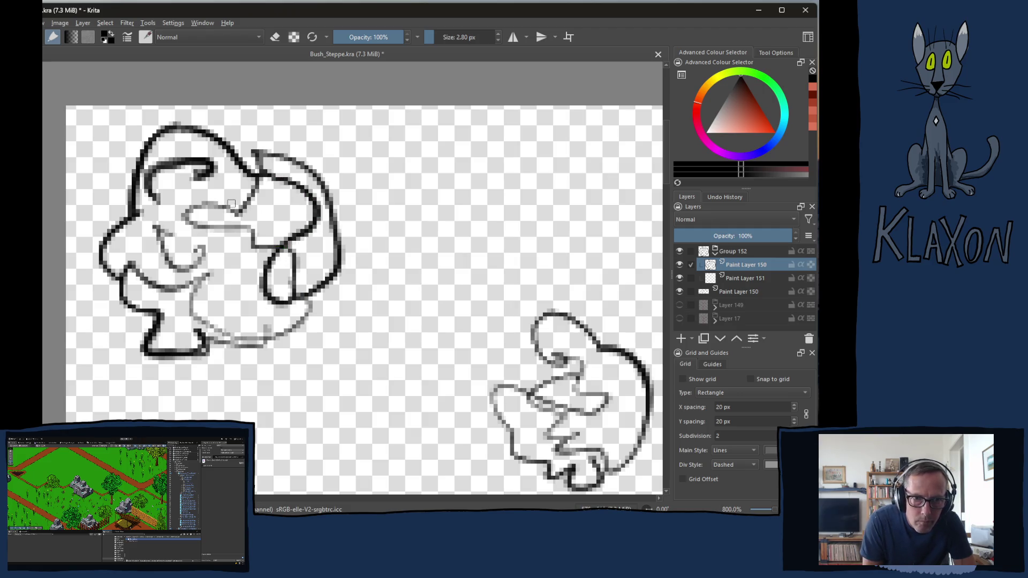
pyautogui.moveTo(235, 211)
pyautogui.mouseDown()
pyautogui.moveTo(192, 217)
pyautogui.moveTo(284, 243)
pyautogui.mouseUp()
pyautogui.moveTo(155, 228)
pyautogui.mouseDown()
pyautogui.moveTo(161, 249)
pyautogui.moveTo(199, 268)
pyautogui.moveTo(187, 259)
pyautogui.moveTo(184, 290)
pyautogui.moveTo(208, 276)
pyautogui.moveTo(201, 320)
pyautogui.moveTo(240, 331)
pyautogui.moveTo(289, 323)
pyautogui.moveTo(307, 299)
pyautogui.mouseUp()
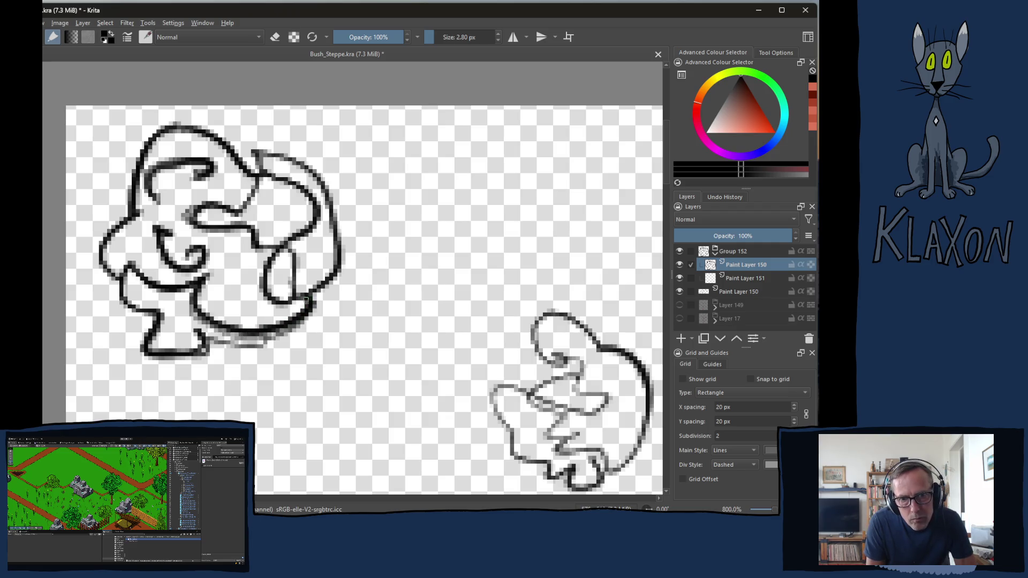
pyautogui.moveTo(202, 338)
pyautogui.mouseDown()
pyautogui.moveTo(252, 346)
pyautogui.moveTo(280, 309)
pyautogui.mouseUp()
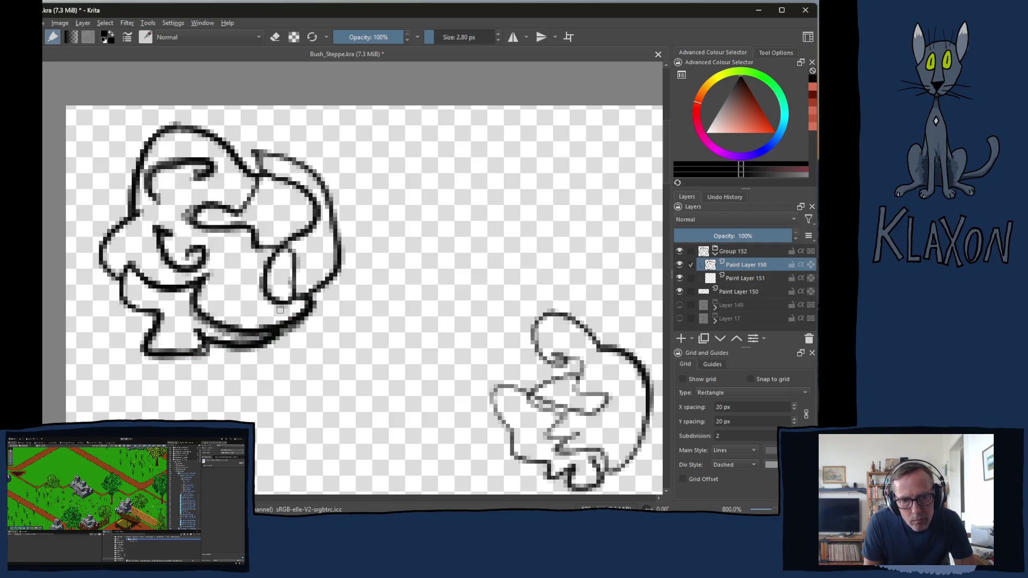
# Thin the heavy bottom outline and trim the inner loop's right end with the eraser
pyautogui.press('e')
pyautogui.moveTo(198, 321)
pyautogui.mouseDown()
pyautogui.moveTo(238, 339)
pyautogui.moveTo(286, 335)
pyautogui.moveTo(324, 302)
pyautogui.mouseUp()
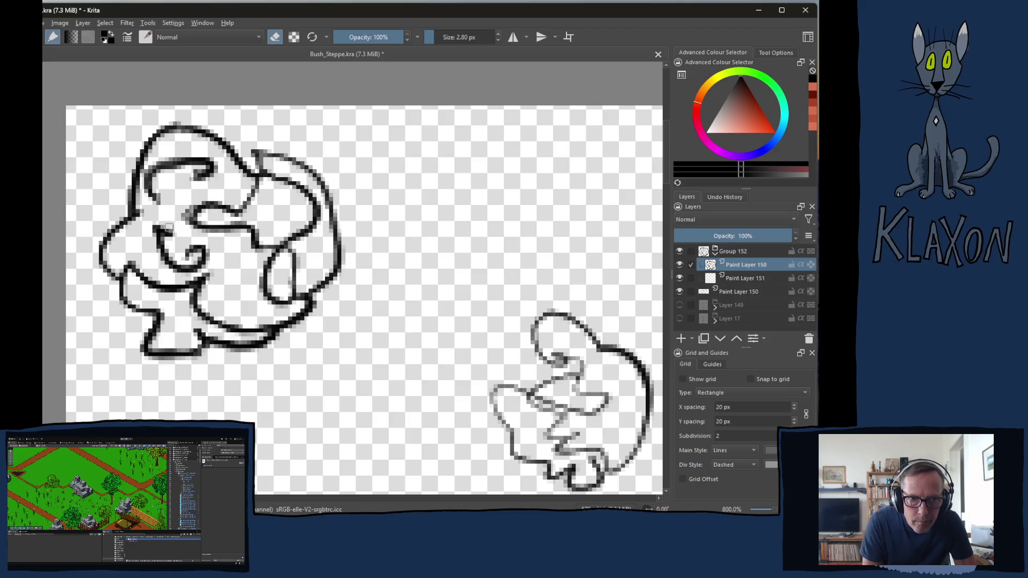
pyautogui.moveTo(318, 249)
pyautogui.mouseDown()
pyautogui.moveTo(297, 267)
pyautogui.moveTo(294, 289)
pyautogui.moveTo(288, 252)
pyautogui.moveTo(295, 271)
pyautogui.moveTo(308, 268)
pyautogui.mouseUp()
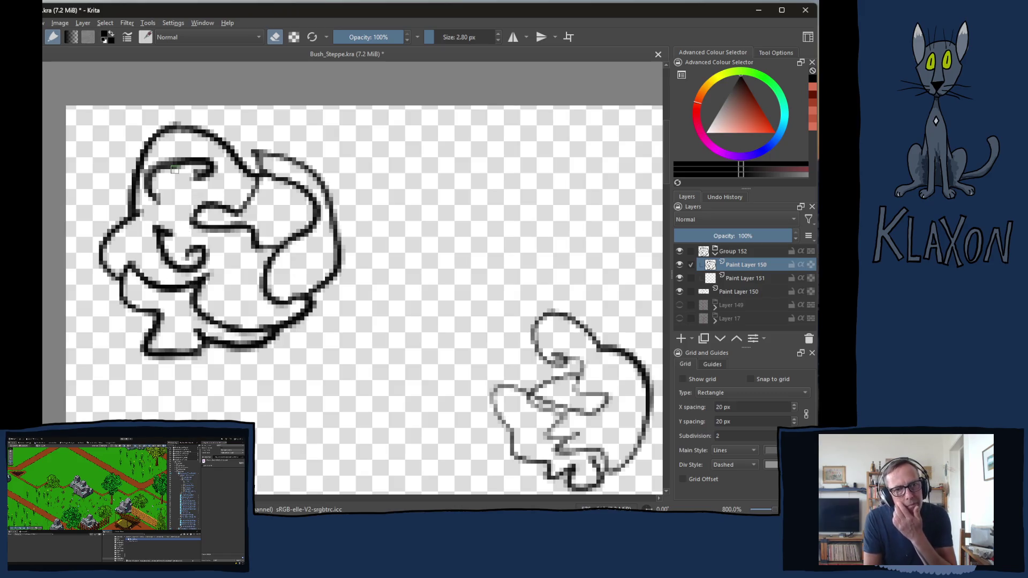
pyautogui.press('e')
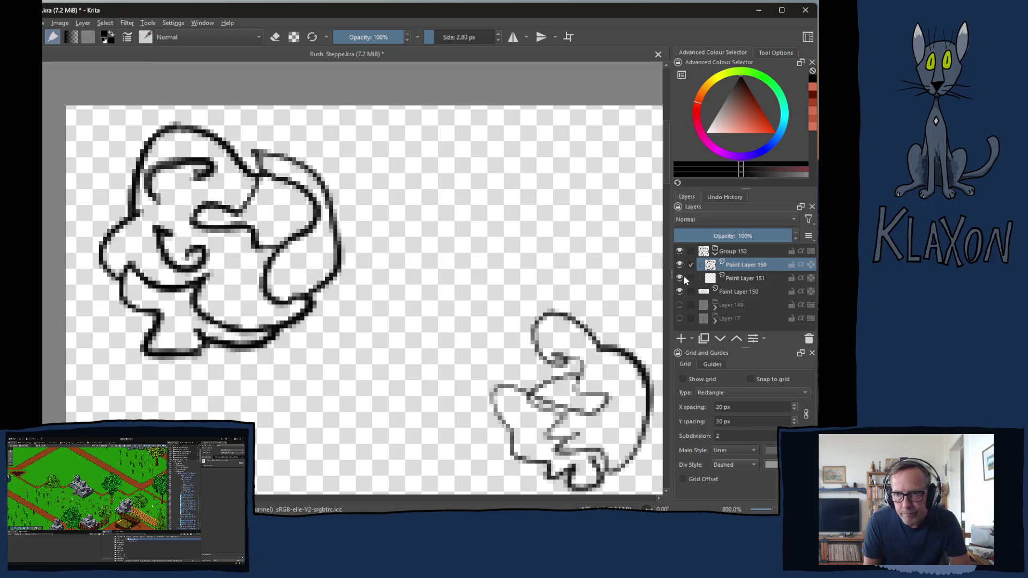
pyautogui.click(731, 280)
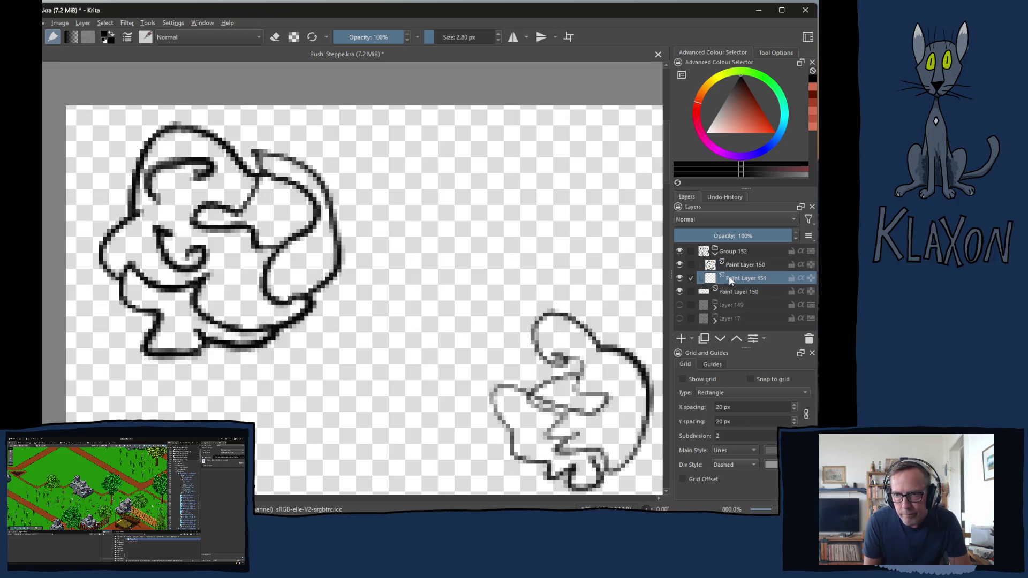
# Fill the bush with mid-green using a larger brush, undoing the spill outside the outline
pyautogui.click(780, 99)
pyautogui.click(748, 105)
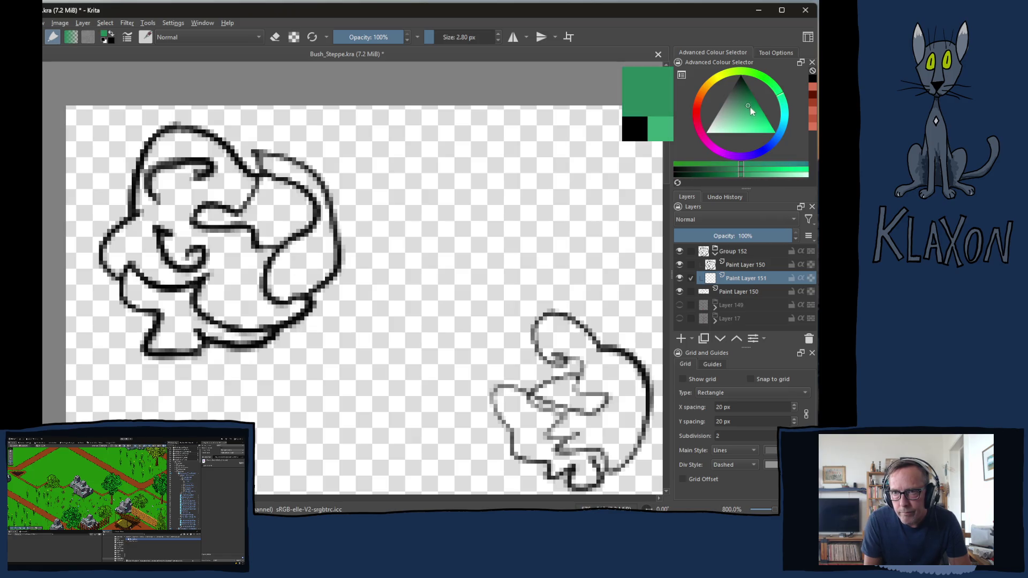
pyautogui.press(']')
pyautogui.press(']')
pyautogui.press(']')
pyautogui.click(187, 176)
pyautogui.moveTo(192, 176)
pyautogui.mouseDown()
pyautogui.moveTo(214, 161)
pyautogui.moveTo(161, 129)
pyautogui.moveTo(129, 203)
pyautogui.moveTo(134, 322)
pyautogui.moveTo(214, 332)
pyautogui.moveTo(278, 321)
pyautogui.moveTo(314, 259)
pyautogui.moveTo(321, 182)
pyautogui.moveTo(257, 139)
pyautogui.moveTo(322, 150)
pyautogui.moveTo(259, 149)
pyautogui.moveTo(182, 128)
pyautogui.moveTo(129, 160)
pyautogui.moveTo(107, 273)
pyautogui.moveTo(167, 353)
pyautogui.moveTo(225, 386)
pyautogui.mouseUp()
pyautogui.press('e')
pyautogui.hotkey('ctrl', 'z')
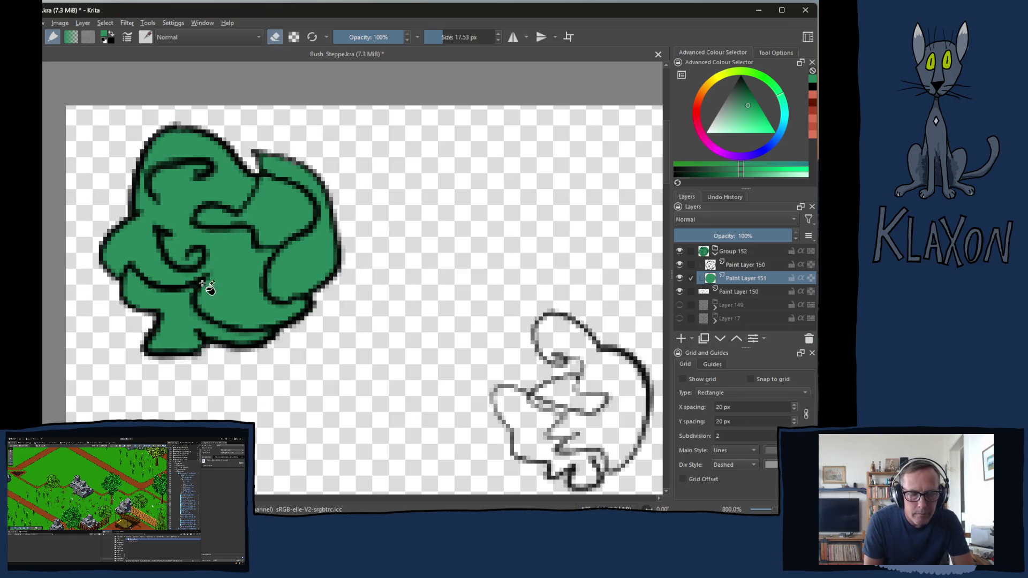
pyautogui.press('e')
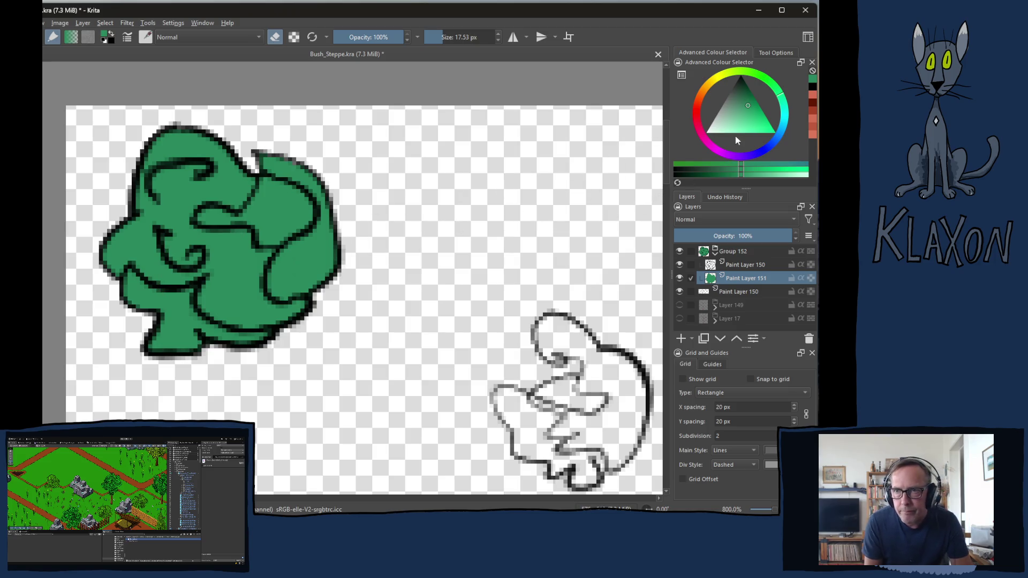
# Pick a lighter green, shrink the brush, and sample the bush's green
pyautogui.click(746, 117)
pyautogui.press('[')
pyautogui.press('[')
pyautogui.press('[')
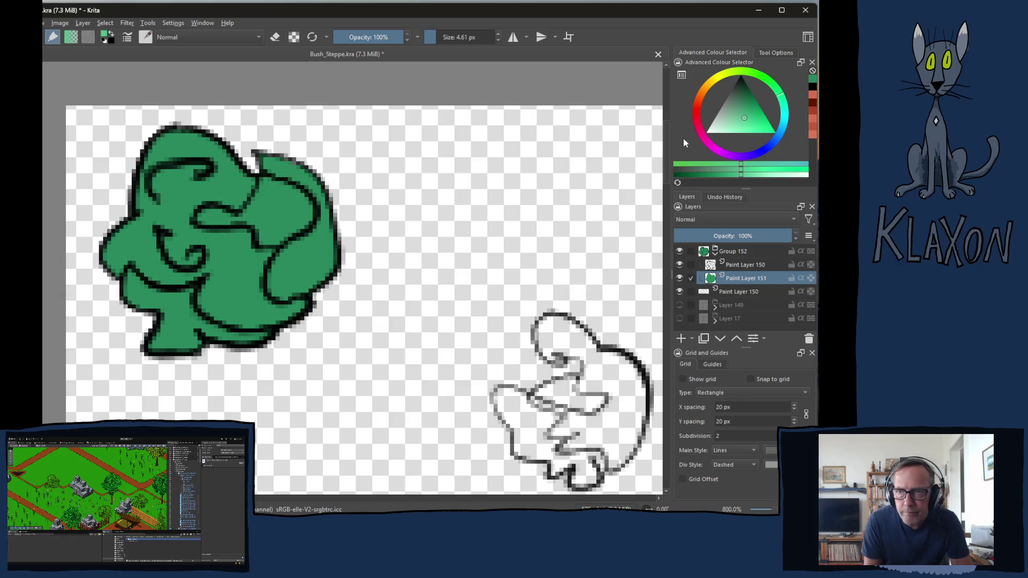
pyautogui.keyDown('ctrl'); pyautogui.click(251, 273); pyautogui.keyUp('ctrl')
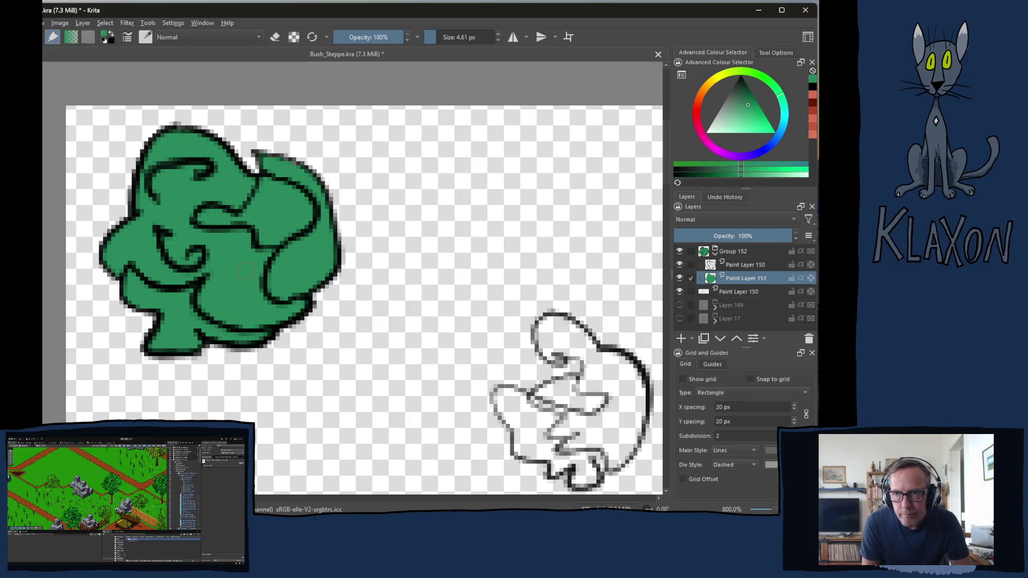
# Shade the bush's lower edges, central swirl, curls and lobes with a darker green
pyautogui.click(707, 174)
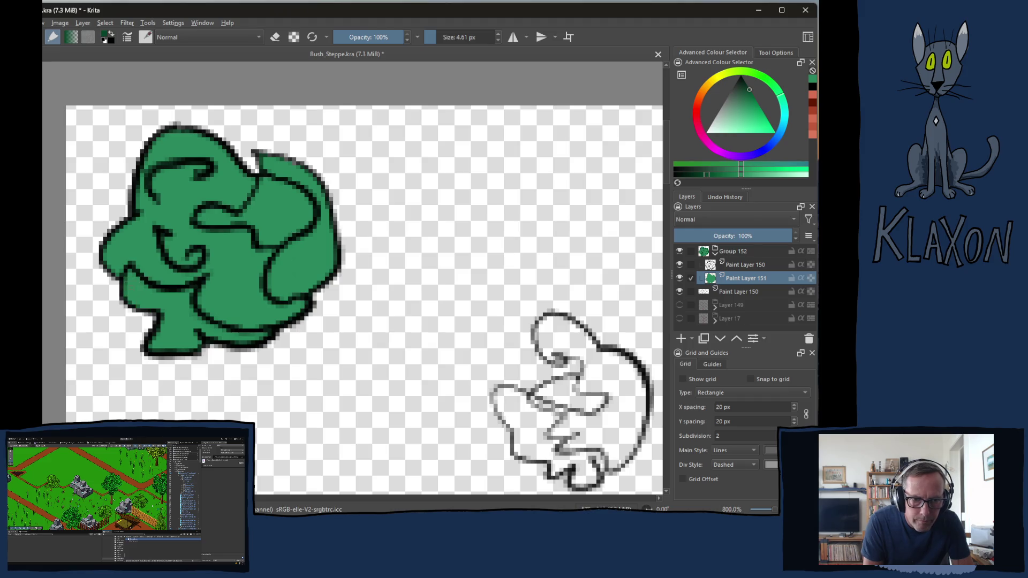
pyautogui.moveTo(124, 283); pyautogui.dragTo(155, 306)
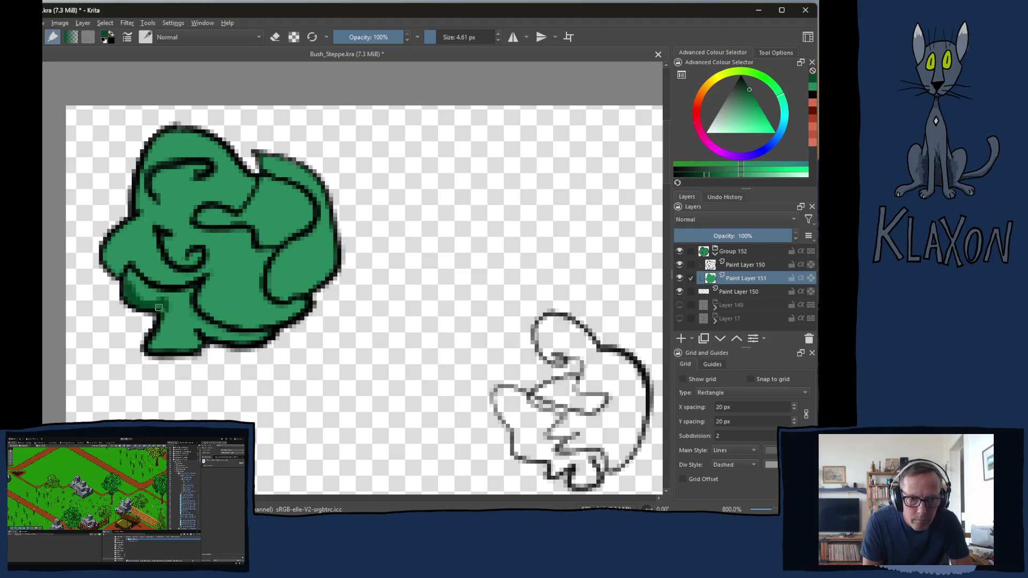
pyautogui.click(194, 335)
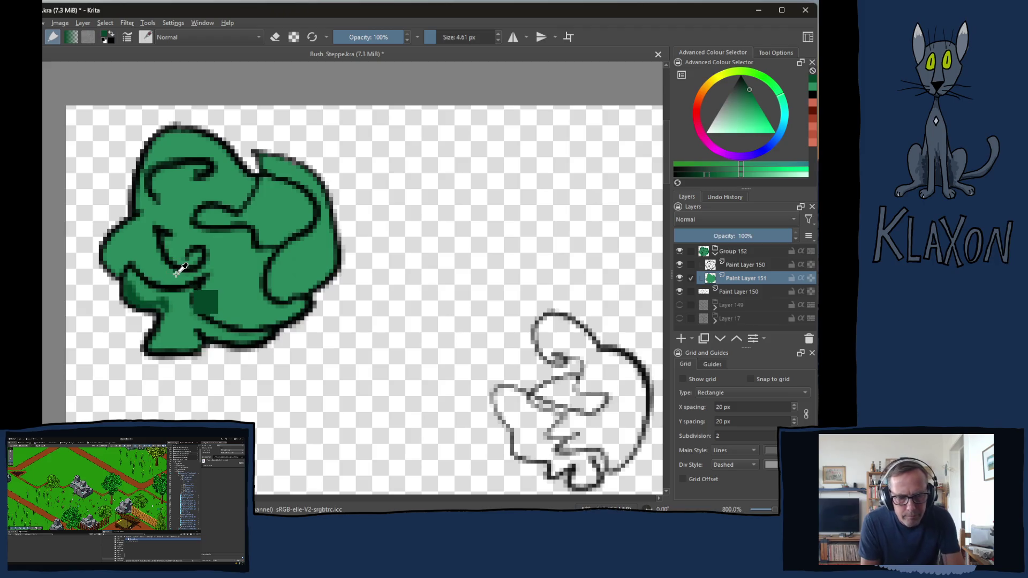
pyautogui.hotkey('ctrl', 'z')
pyautogui.hotkey('ctrl', 'z')
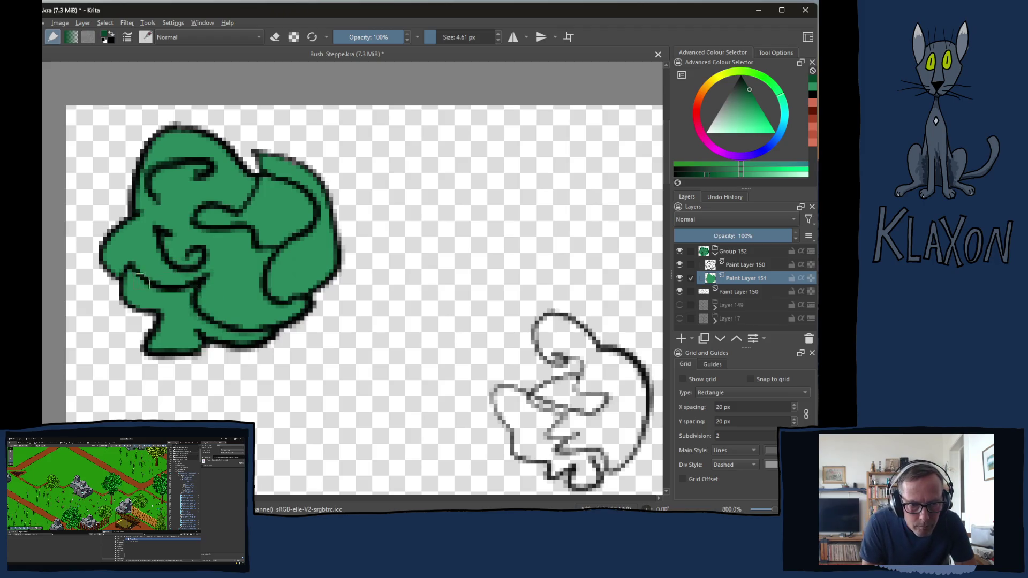
pyautogui.moveTo(137, 274)
pyautogui.mouseDown()
pyautogui.moveTo(212, 327)
pyautogui.moveTo(278, 335)
pyautogui.mouseUp()
pyautogui.moveTo(148, 351); pyautogui.dragTo(206, 338)
pyautogui.moveTo(195, 224)
pyautogui.mouseDown()
pyautogui.moveTo(262, 247)
pyautogui.moveTo(262, 287)
pyautogui.moveTo(312, 293)
pyautogui.mouseUp()
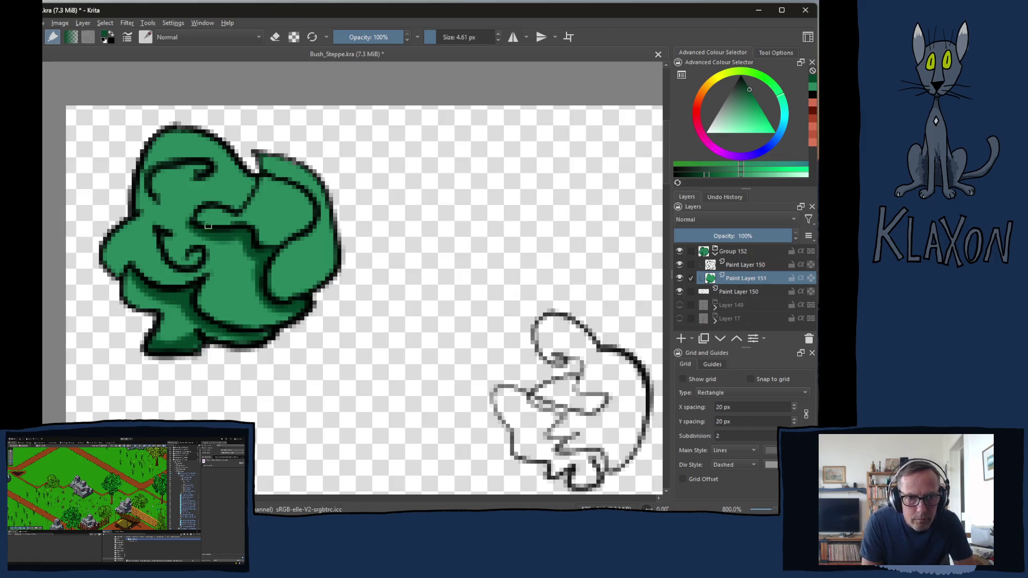
pyautogui.moveTo(177, 263)
pyautogui.mouseDown()
pyautogui.moveTo(166, 267)
pyautogui.moveTo(199, 257)
pyautogui.mouseUp()
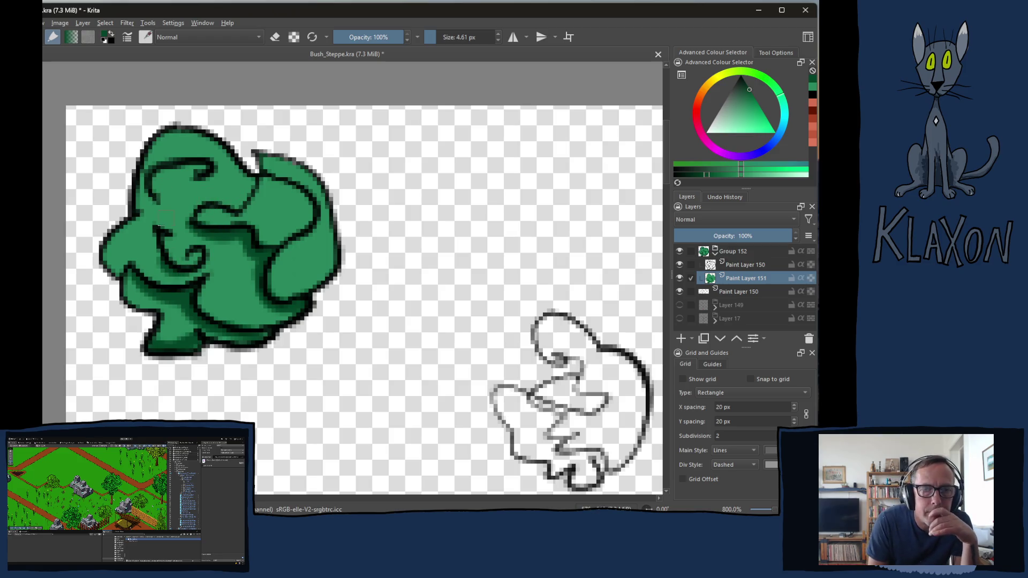
pyautogui.moveTo(108, 238)
pyautogui.mouseDown()
pyautogui.moveTo(118, 270)
pyautogui.moveTo(117, 233)
pyautogui.mouseUp()
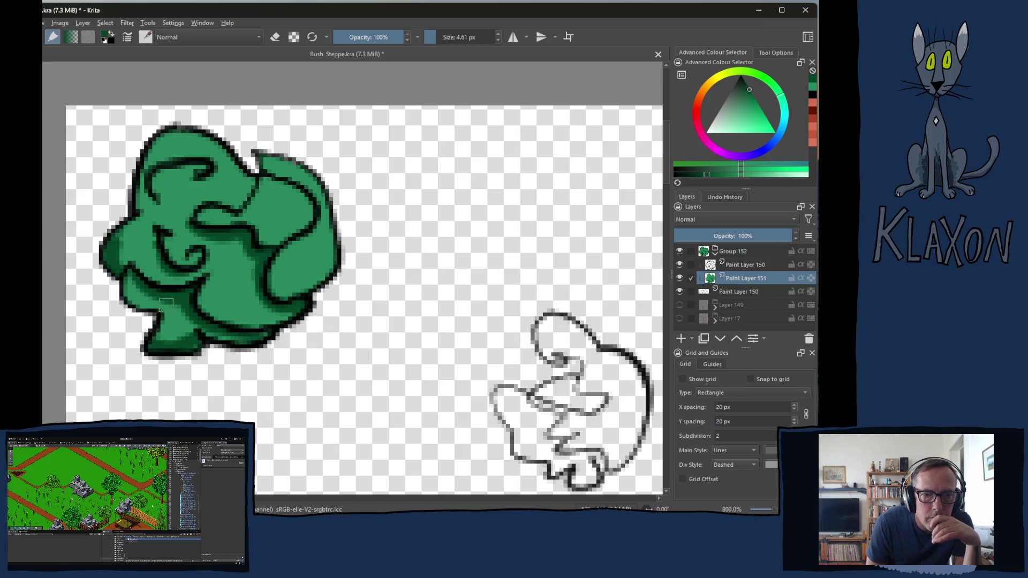
pyautogui.moveTo(214, 293)
pyautogui.mouseDown()
pyautogui.moveTo(234, 313)
pyautogui.moveTo(205, 295)
pyautogui.mouseUp()
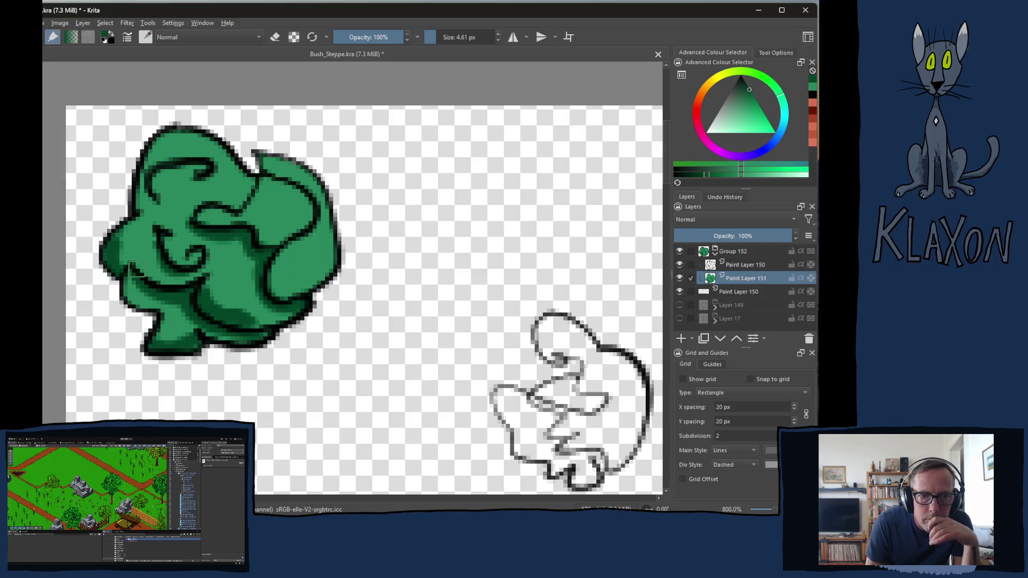
pyautogui.moveTo(276, 265)
pyautogui.mouseDown()
pyautogui.moveTo(292, 291)
pyautogui.moveTo(318, 276)
pyautogui.mouseUp()
pyautogui.moveTo(212, 226)
pyautogui.mouseDown()
pyautogui.moveTo(258, 225)
pyautogui.moveTo(273, 244)
pyautogui.moveTo(300, 205)
pyautogui.mouseUp()
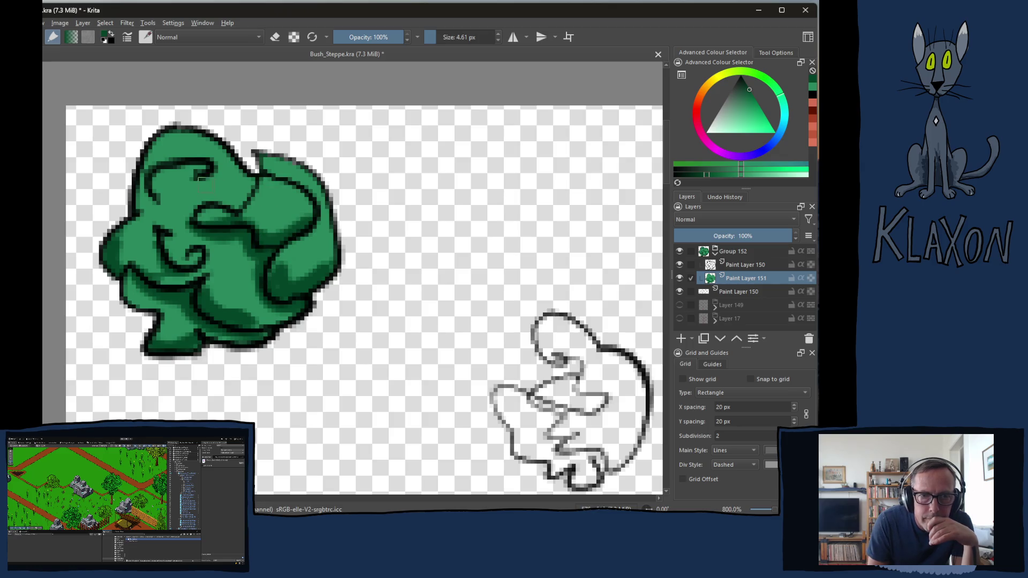
pyautogui.moveTo(149, 187); pyautogui.dragTo(152, 180)
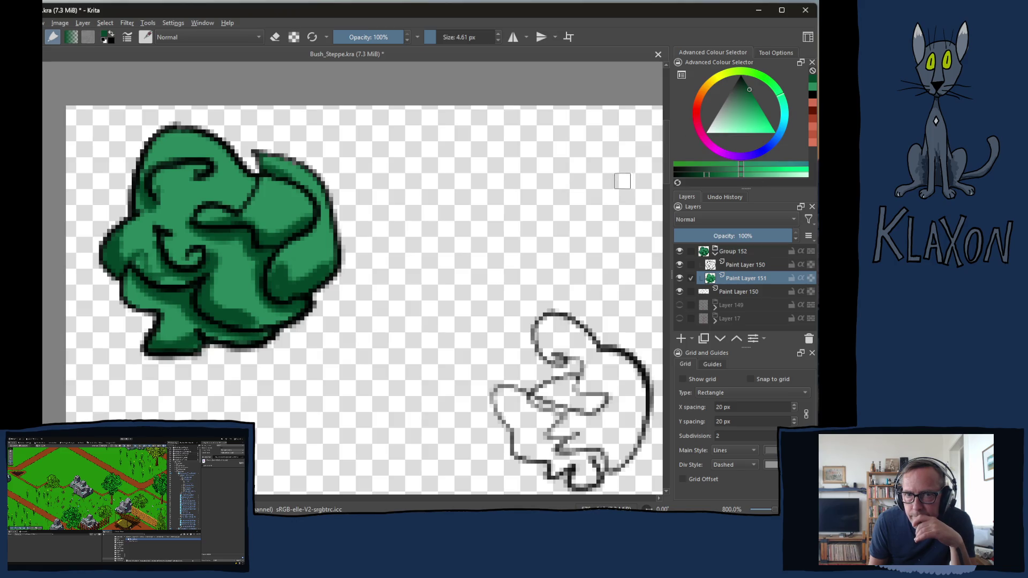
# Highlight the bush's upper-left, top, central swirl and lower lobes with a lighter green
pyautogui.keyDown('ctrl'); pyautogui.click(315, 228); pyautogui.keyUp('ctrl')
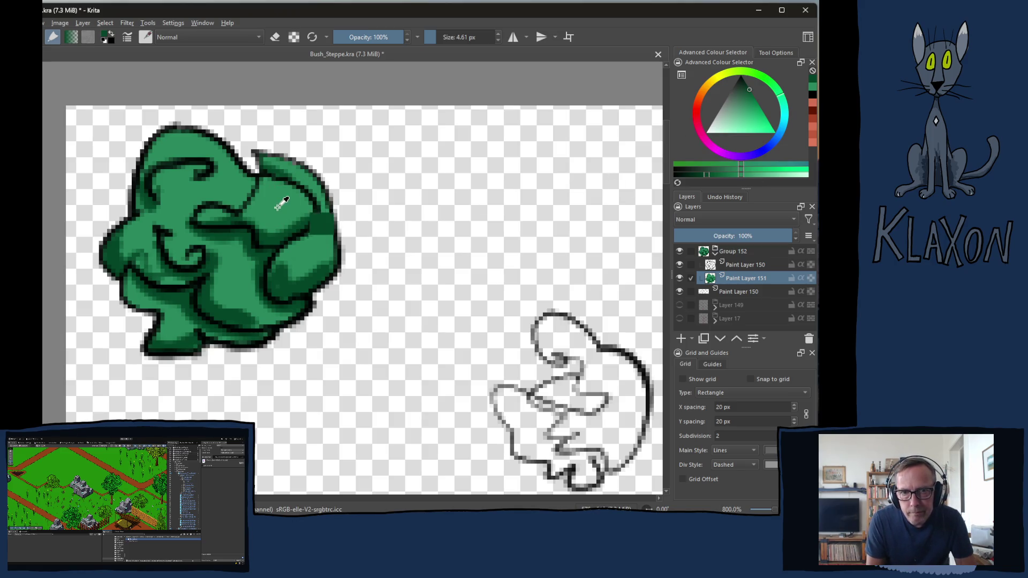
pyautogui.click(764, 171)
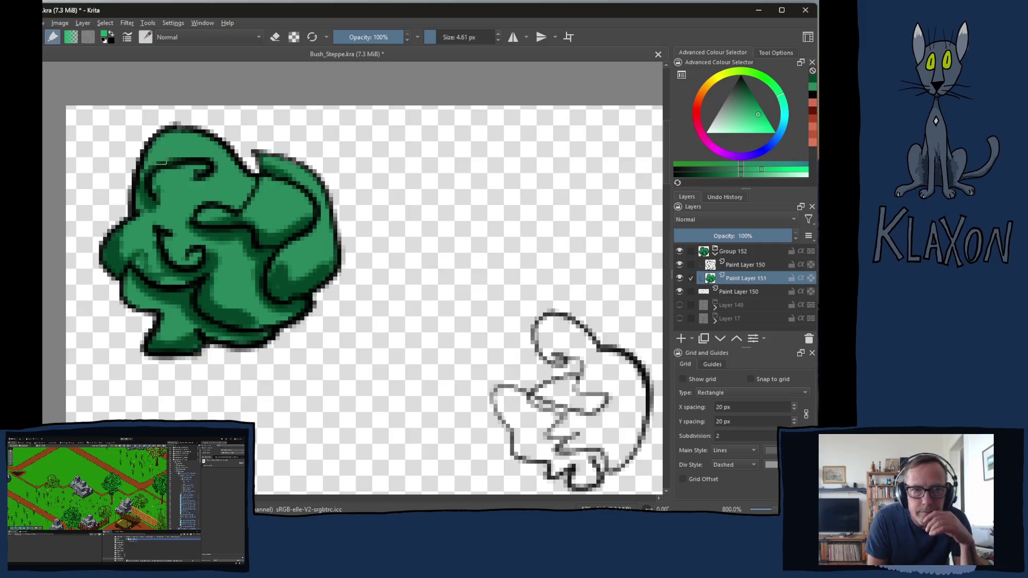
pyautogui.moveTo(154, 177)
pyautogui.mouseDown()
pyautogui.moveTo(185, 168)
pyautogui.moveTo(195, 140)
pyautogui.mouseUp()
pyautogui.moveTo(202, 213)
pyautogui.mouseDown()
pyautogui.moveTo(225, 217)
pyautogui.moveTo(315, 187)
pyautogui.mouseUp()
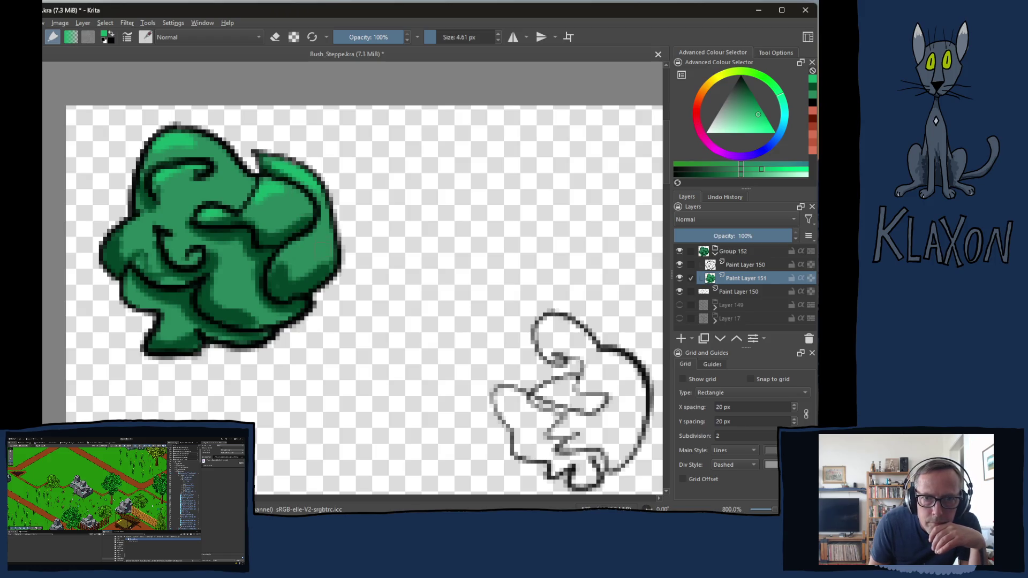
pyautogui.moveTo(302, 238)
pyautogui.mouseDown()
pyautogui.moveTo(279, 270)
pyautogui.moveTo(284, 289)
pyautogui.moveTo(236, 297)
pyautogui.mouseUp()
pyautogui.moveTo(166, 251); pyautogui.dragTo(204, 262)
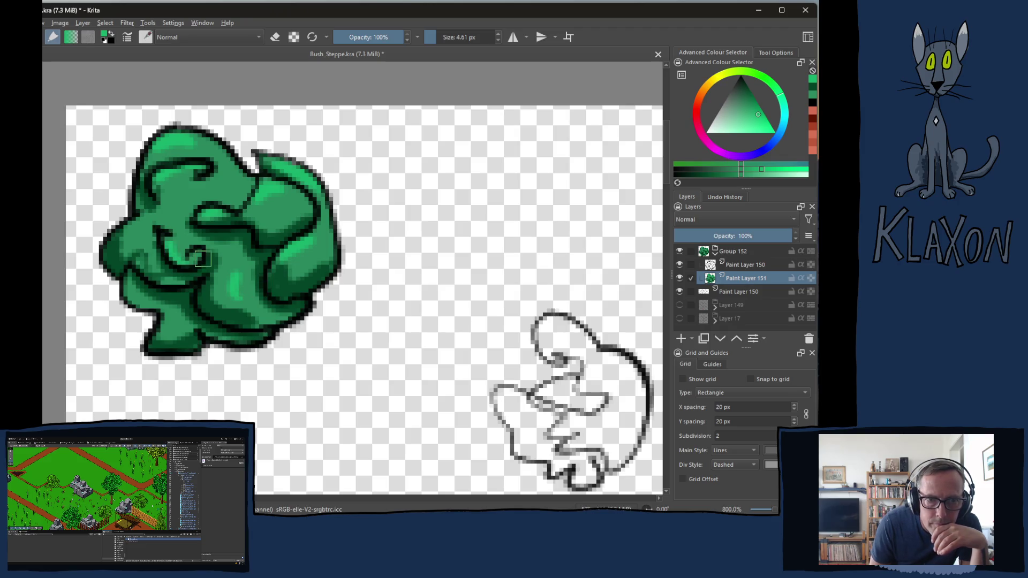
pyautogui.moveTo(134, 228); pyautogui.dragTo(144, 217)
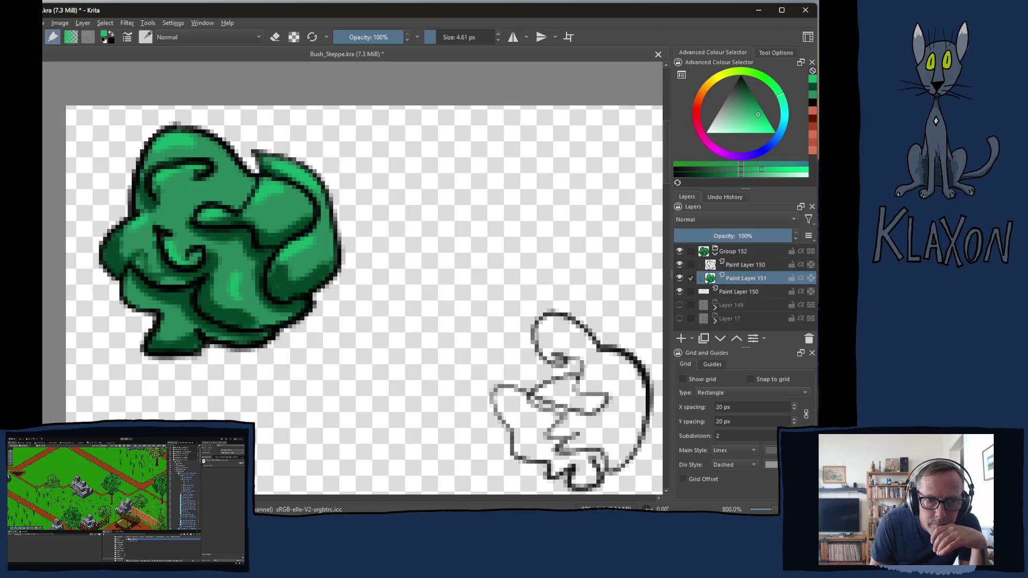
pyautogui.moveTo(228, 182); pyautogui.dragTo(247, 168)
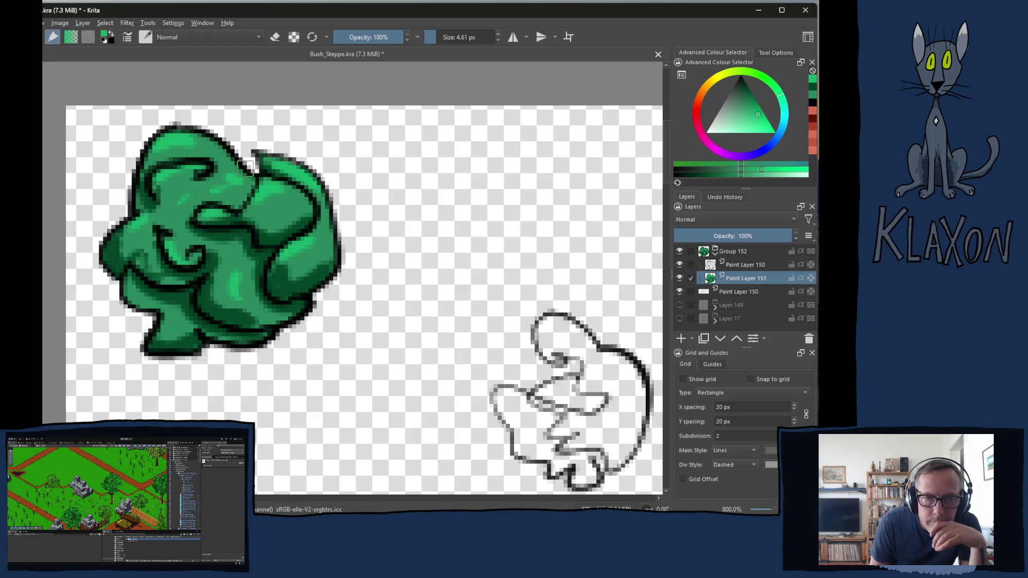
pyautogui.moveTo(159, 321); pyautogui.dragTo(163, 337)
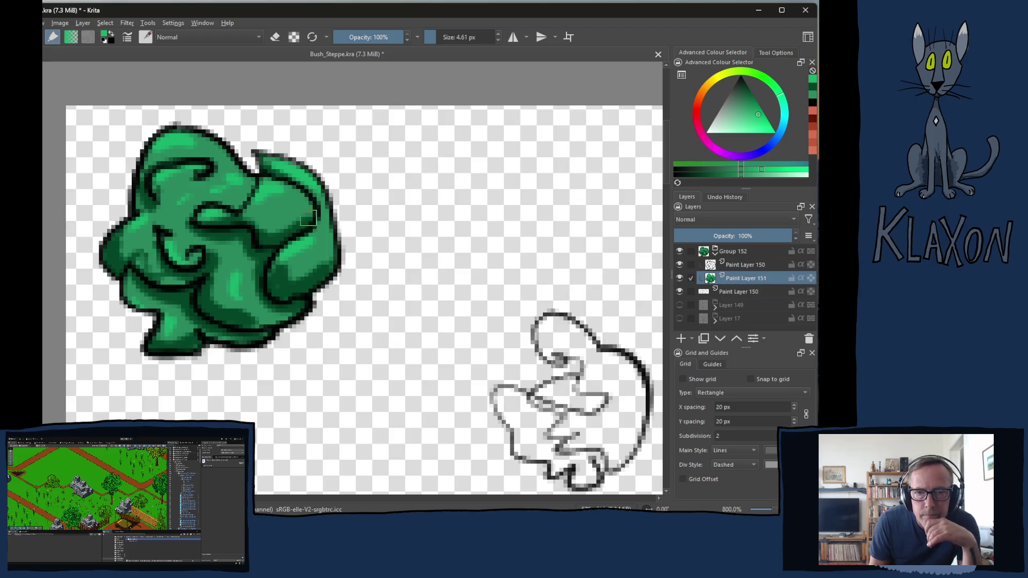
# Zoom out to 100% and back to 800%, pick a new colour, and pan to the next sketch
pyautogui.press('1')
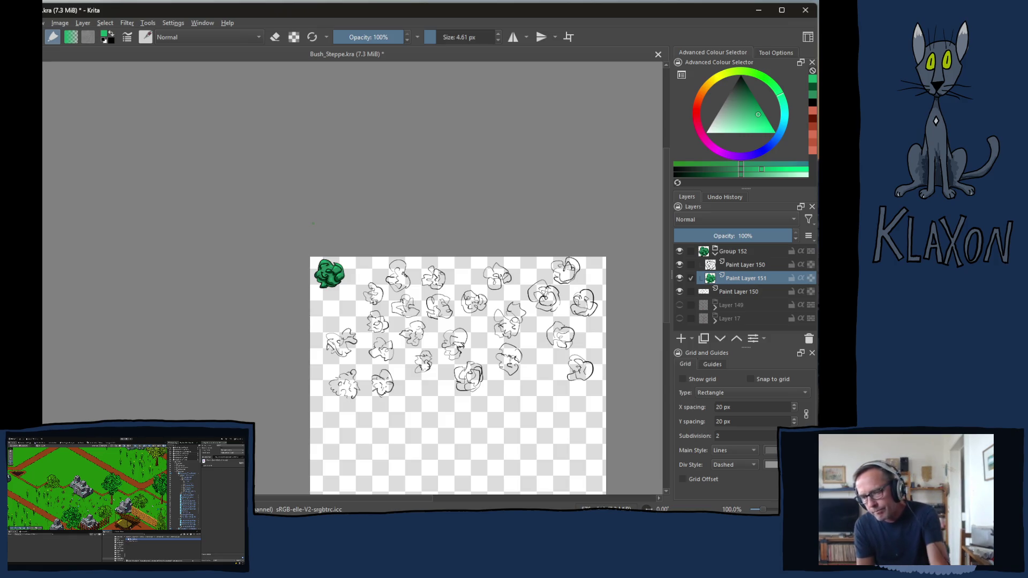
pyautogui.scroll(7, 361, 279)
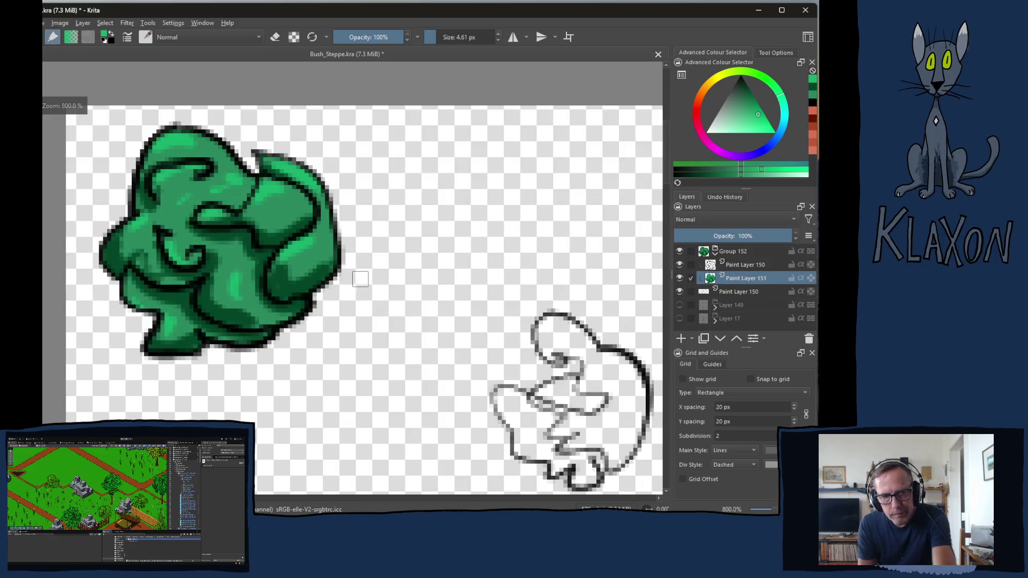
pyautogui.rightClick(343, 241)
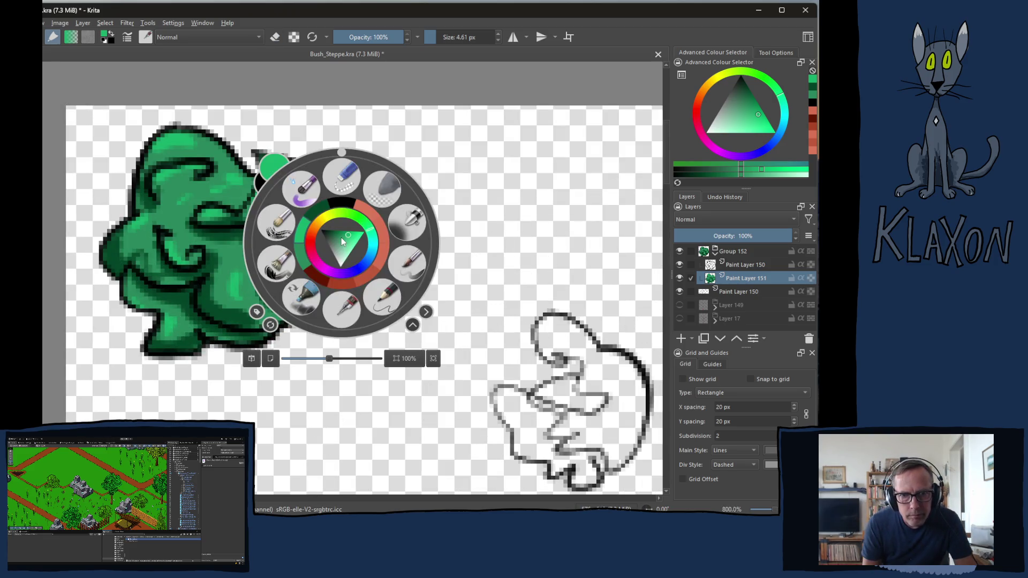
pyautogui.click(304, 260)
pyautogui.moveTo(470, 415)
pyautogui.mouseDown()
pyautogui.moveTo(358, 301)
pyautogui.moveTo(283, 288)
pyautogui.mouseUp()
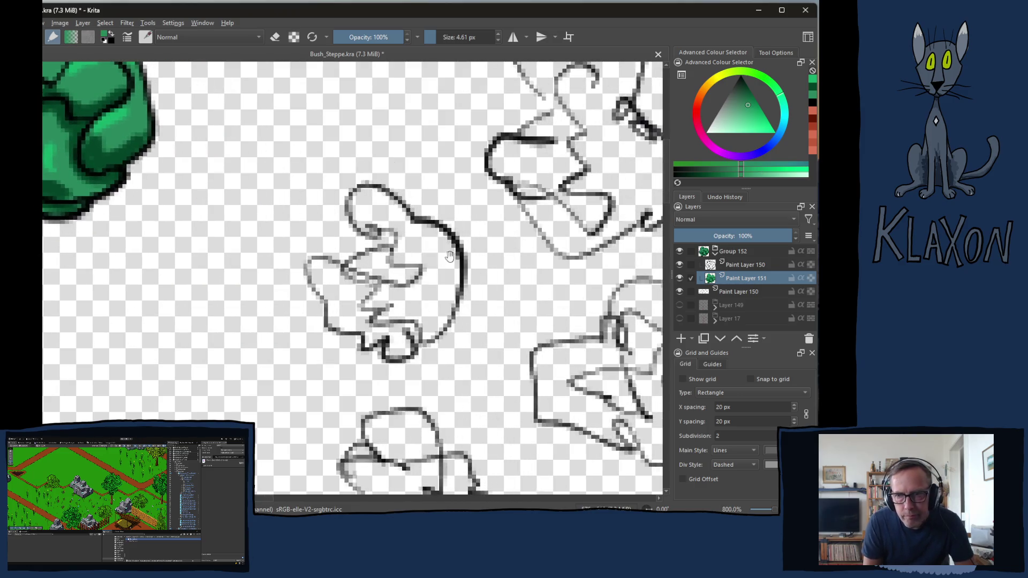
# Collapse Group 152, cut the middle bush sketch from Paint Layer 150 onto its own layer, and shift it left
pyautogui.click(717, 255)
pyautogui.click(718, 265)
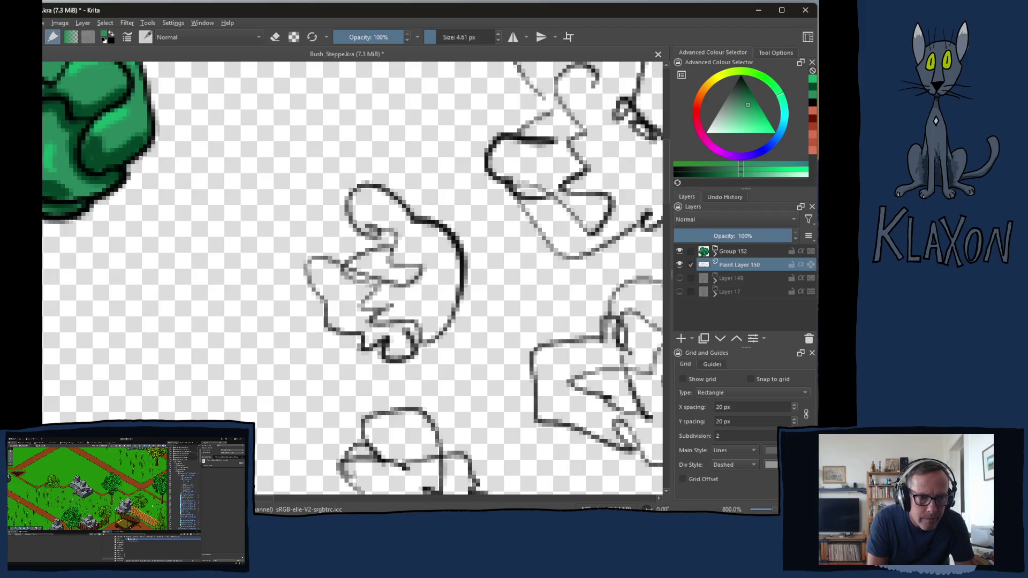
pyautogui.moveTo(435, 199)
pyautogui.mouseDown()
pyautogui.moveTo(309, 223)
pyautogui.moveTo(333, 344)
pyautogui.moveTo(443, 381)
pyautogui.moveTo(475, 235)
pyautogui.moveTo(431, 194)
pyautogui.mouseUp()
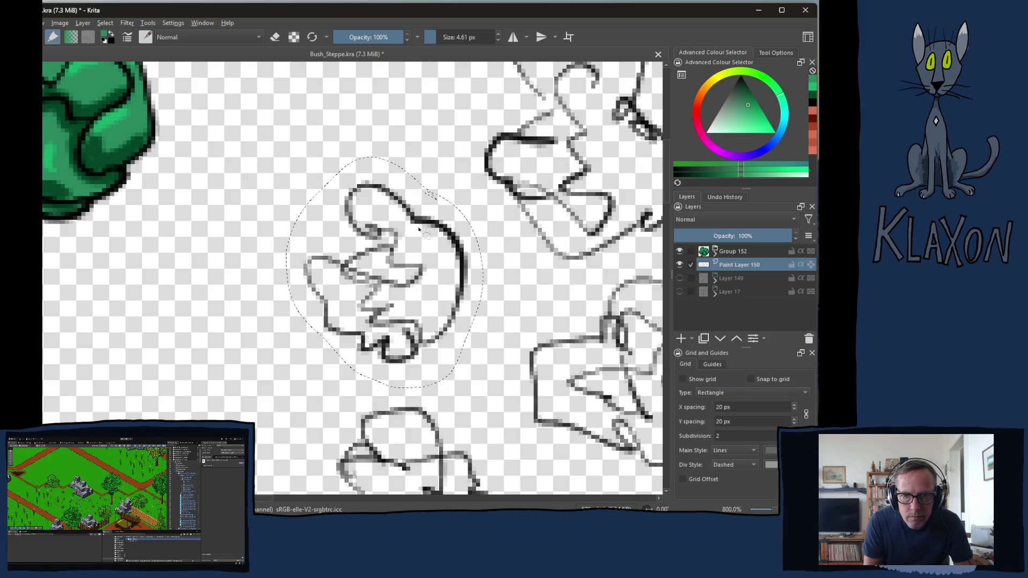
pyautogui.press('e')
pyautogui.rightClick(394, 273)
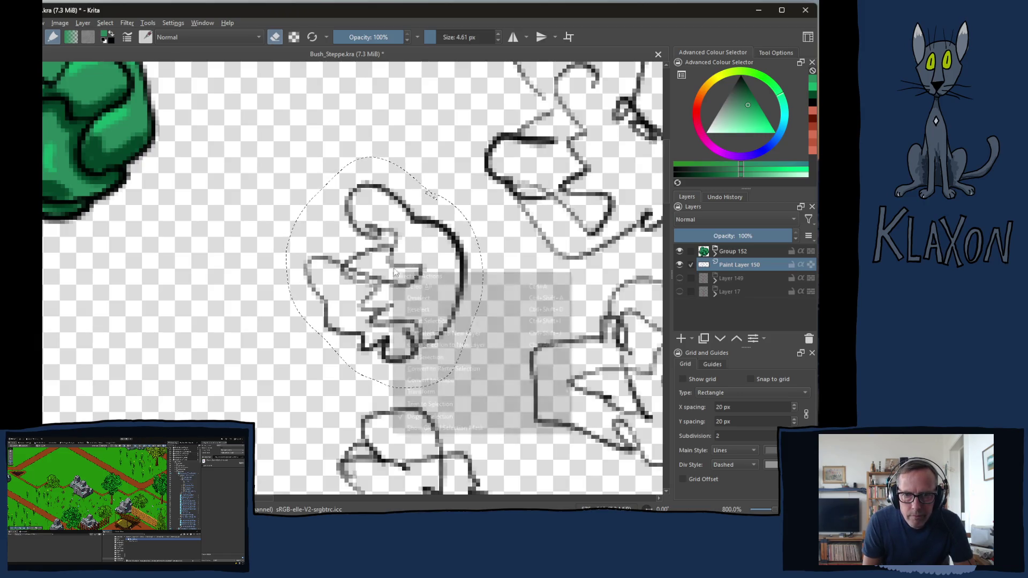
pyautogui.click(428, 333)
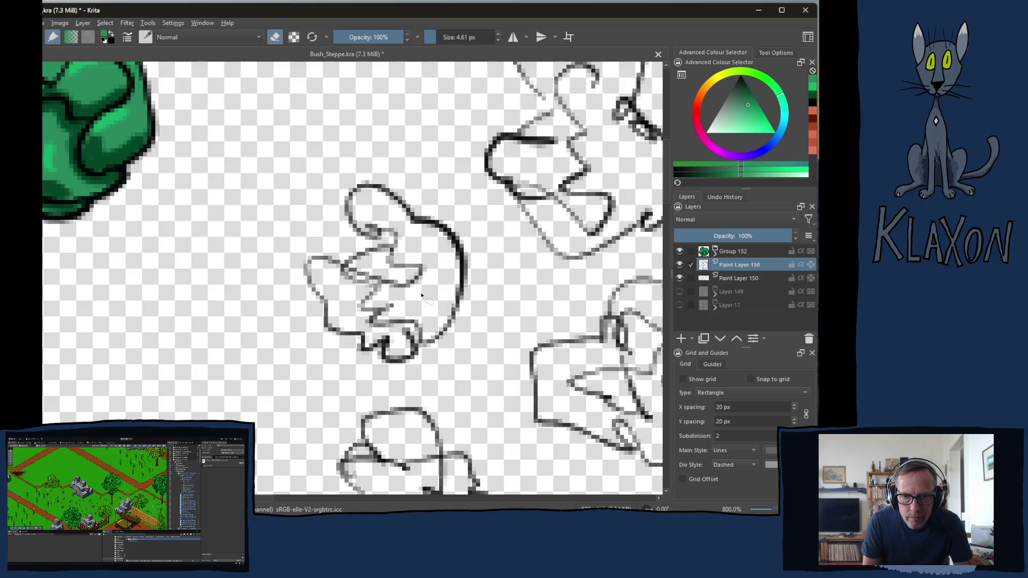
pyautogui.moveTo(396, 275)
pyautogui.mouseDown()
pyautogui.moveTo(323, 155)
pyautogui.moveTo(338, 319)
pyautogui.moveTo(316, 270)
pyautogui.moveTo(296, 292)
pyautogui.mouseUp()
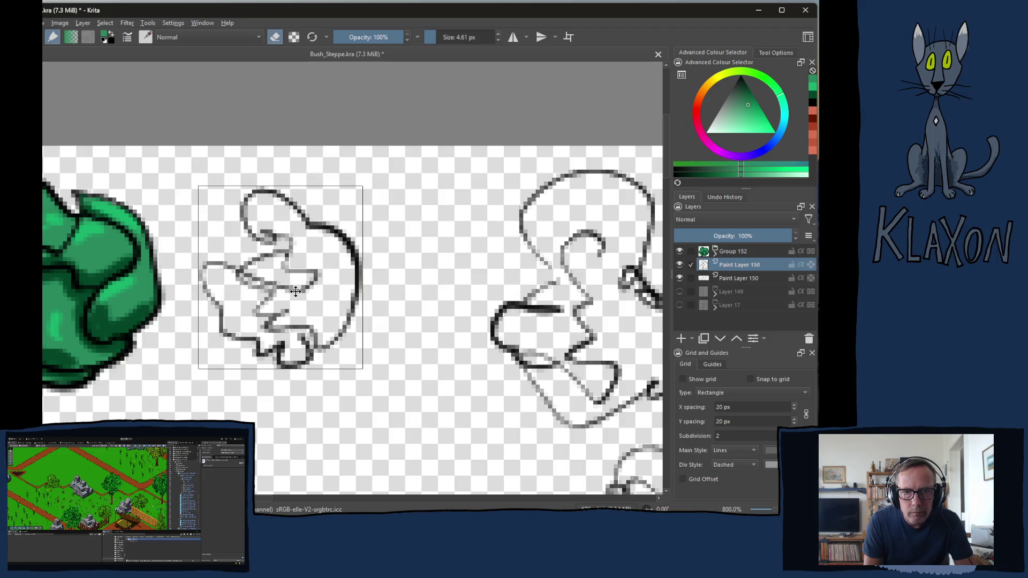
# Add Paint Layer 153 below the sketch layer, group them as Group 154, and stroke the upper-left outline
pyautogui.click(681, 340)
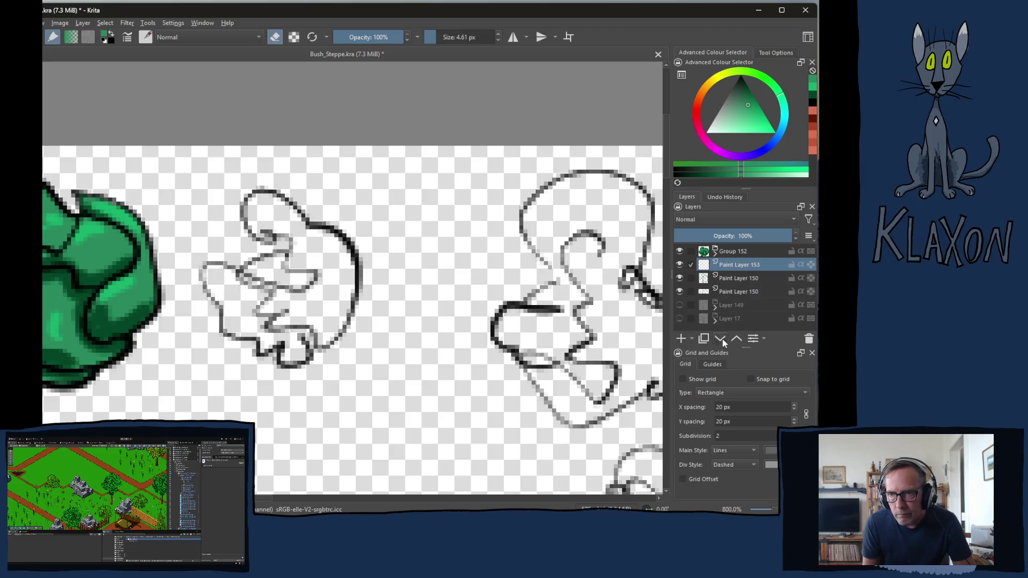
pyautogui.click(722, 339)
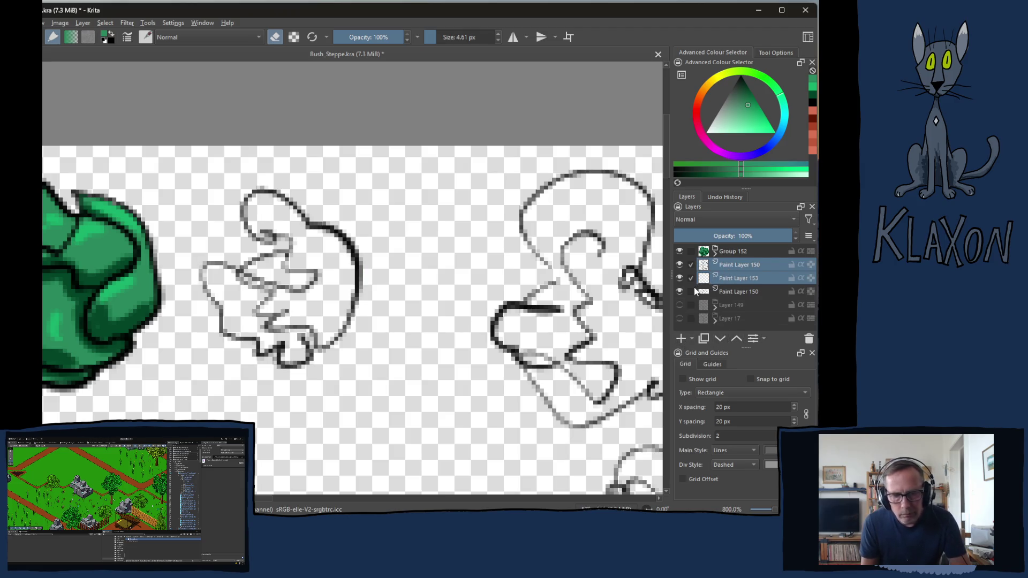
pyautogui.hotkey('ctrl', 'g')
pyautogui.click(737, 282)
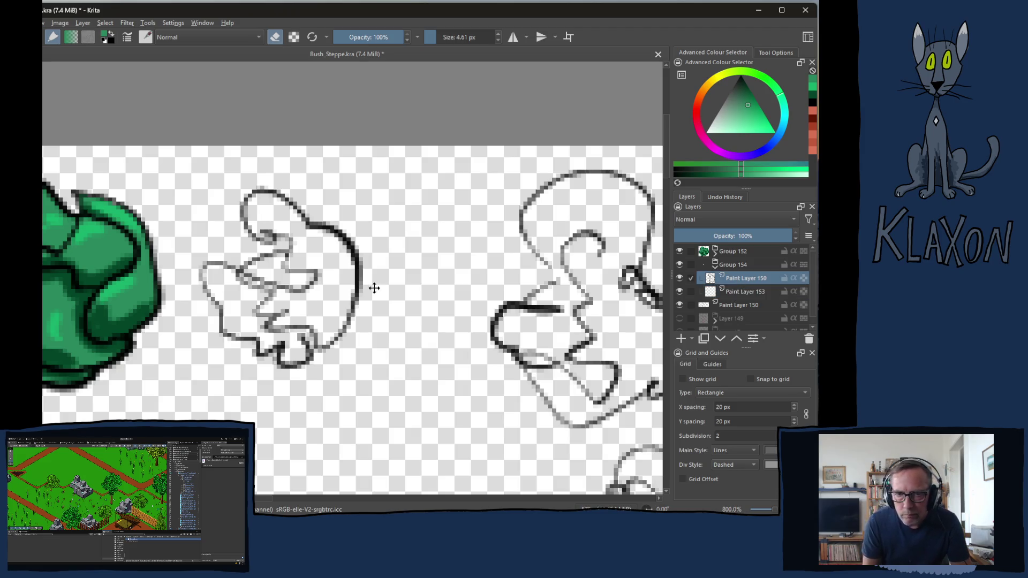
pyautogui.press('e')
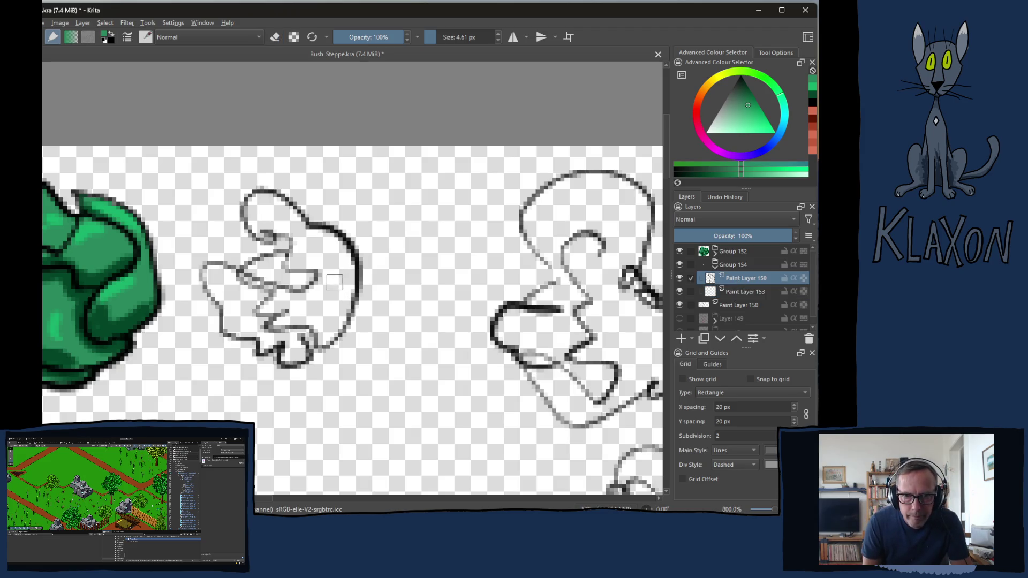
pyautogui.scroll(-4, 467, 37)
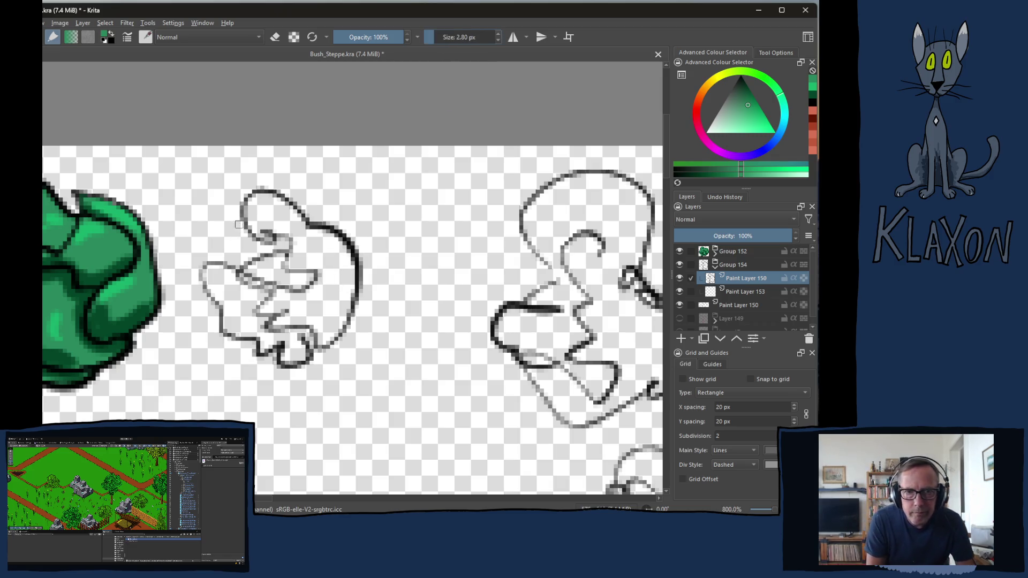
pyautogui.moveTo(261, 190)
pyautogui.mouseDown()
pyautogui.moveTo(240, 217)
pyautogui.moveTo(289, 240)
pyautogui.mouseUp()
# Undo the stray green stroke and ink the bush's outline and inner lines in thick black
pyautogui.hotkey('ctrl', 'z')
pyautogui.hotkey('ctrl', 'z')
pyautogui.rightClick(237, 208)
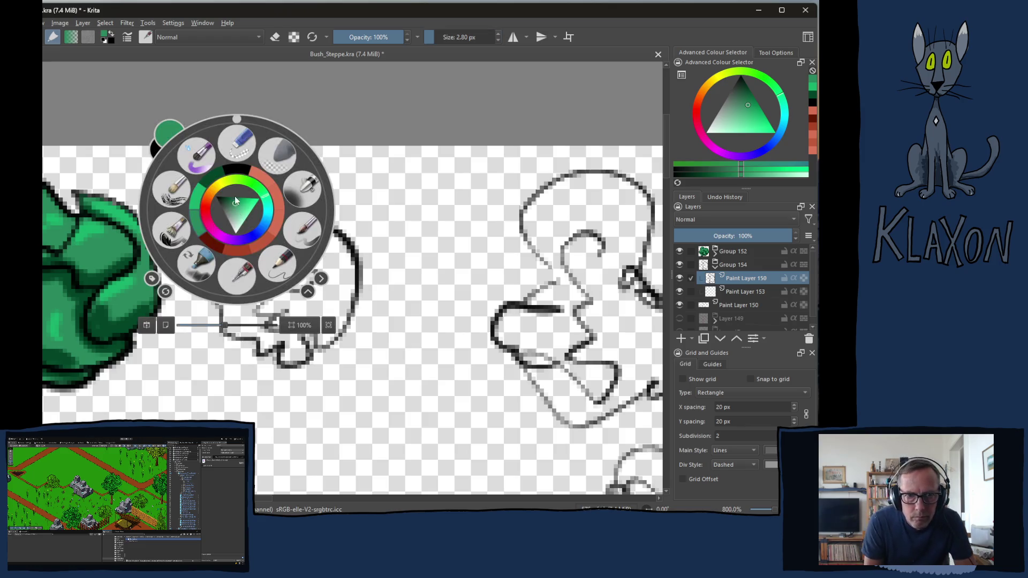
pyautogui.click(235, 171)
pyautogui.moveTo(262, 191)
pyautogui.mouseDown()
pyautogui.moveTo(241, 212)
pyautogui.moveTo(252, 236)
pyautogui.moveTo(286, 235)
pyautogui.moveTo(272, 257)
pyautogui.moveTo(242, 272)
pyautogui.moveTo(248, 287)
pyautogui.moveTo(311, 288)
pyautogui.moveTo(289, 252)
pyautogui.mouseUp()
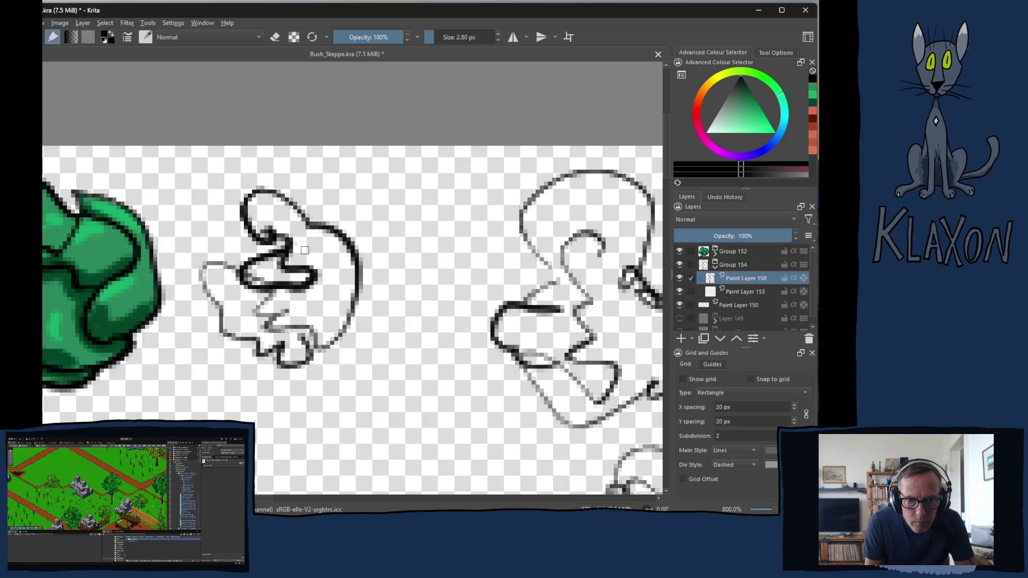
pyautogui.moveTo(234, 274)
pyautogui.mouseDown()
pyautogui.moveTo(224, 262)
pyautogui.moveTo(206, 276)
pyautogui.moveTo(221, 332)
pyautogui.moveTo(263, 355)
pyautogui.moveTo(277, 347)
pyautogui.moveTo(288, 363)
pyautogui.moveTo(307, 347)
pyautogui.moveTo(300, 338)
pyautogui.mouseUp()
pyautogui.moveTo(278, 299)
pyautogui.mouseDown()
pyautogui.moveTo(252, 315)
pyautogui.moveTo(315, 332)
pyautogui.mouseUp()
pyautogui.moveTo(314, 350)
pyautogui.mouseDown()
pyautogui.moveTo(340, 335)
pyautogui.moveTo(351, 249)
pyautogui.mouseUp()
# Erase parts of the inner lines, ink the upper-right outline, trim outline pixels, then choose green
pyautogui.press('e')
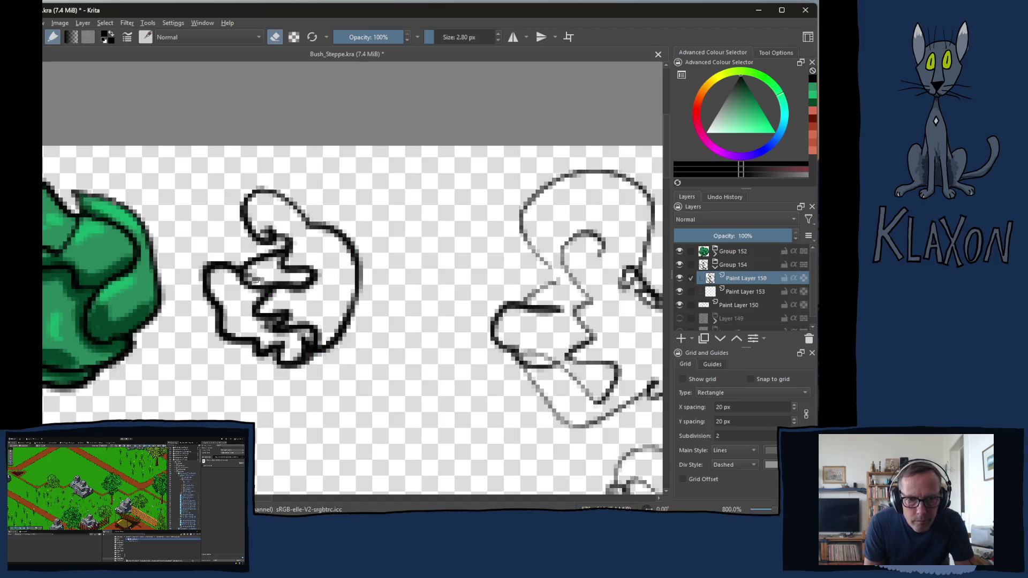
pyautogui.moveTo(251, 276); pyautogui.dragTo(276, 277)
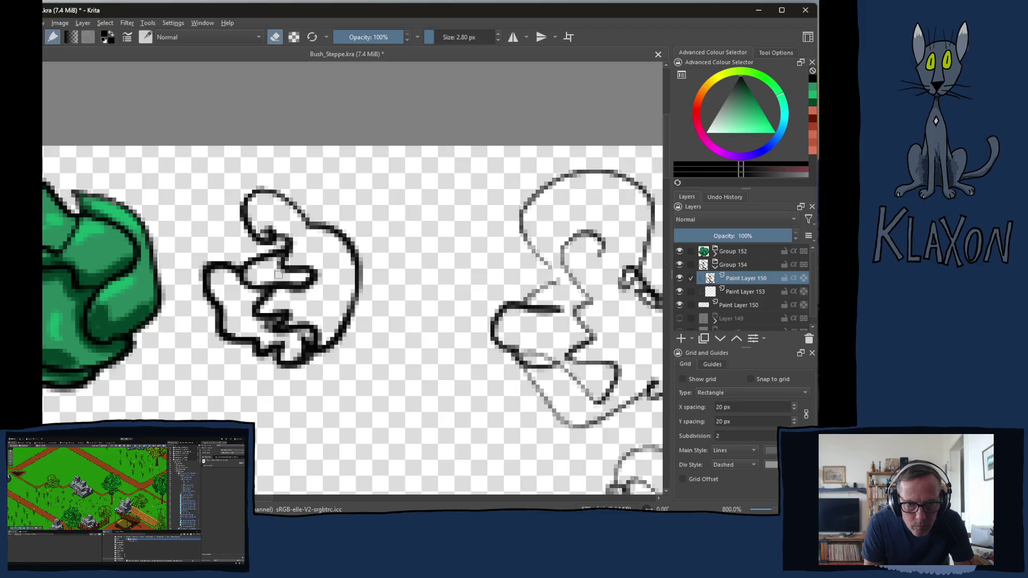
pyautogui.moveTo(275, 320); pyautogui.dragTo(273, 322)
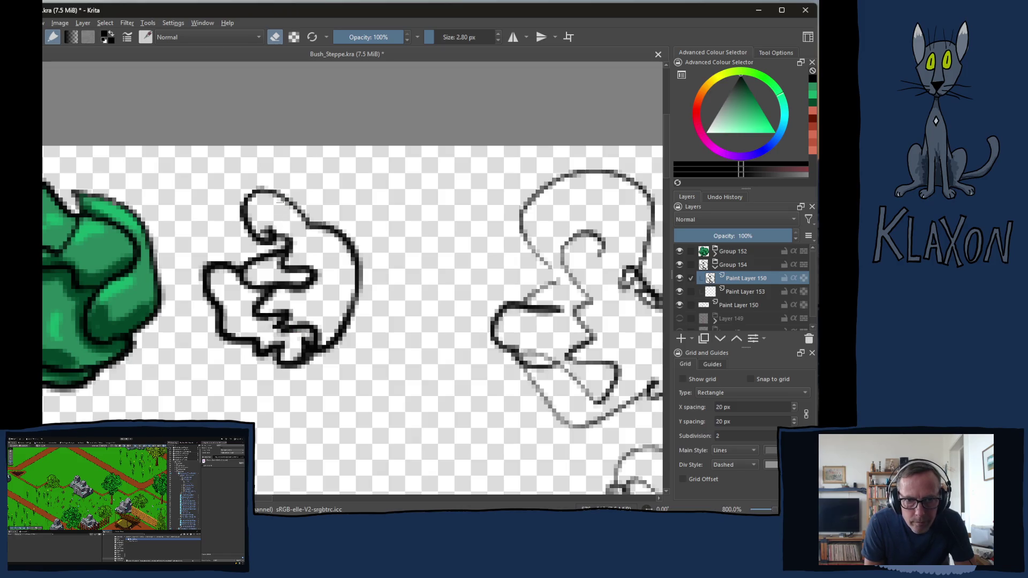
pyautogui.press('e')
pyautogui.moveTo(287, 196); pyautogui.dragTo(322, 225)
pyautogui.press('e')
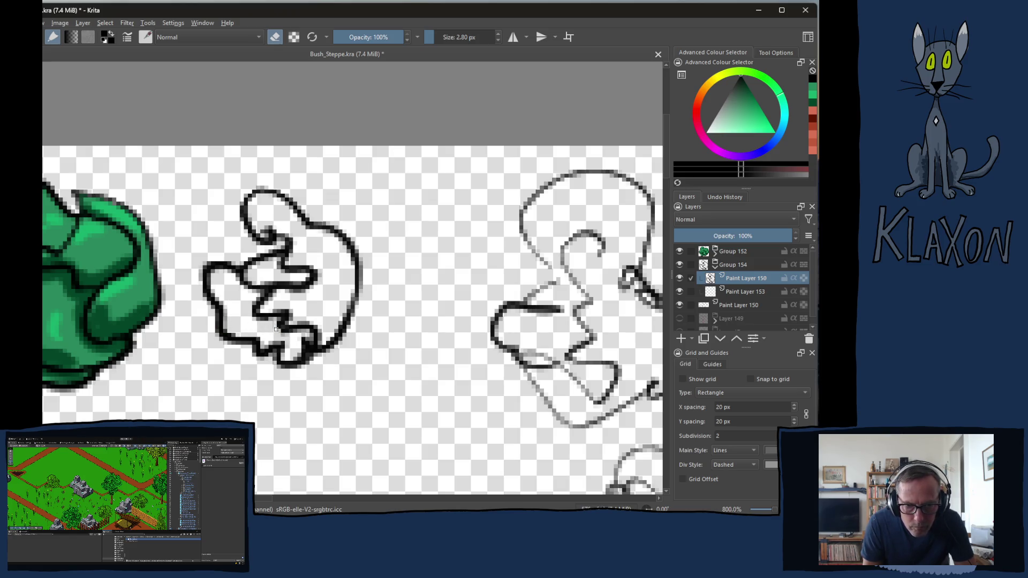
pyautogui.moveTo(304, 342); pyautogui.dragTo(308, 343)
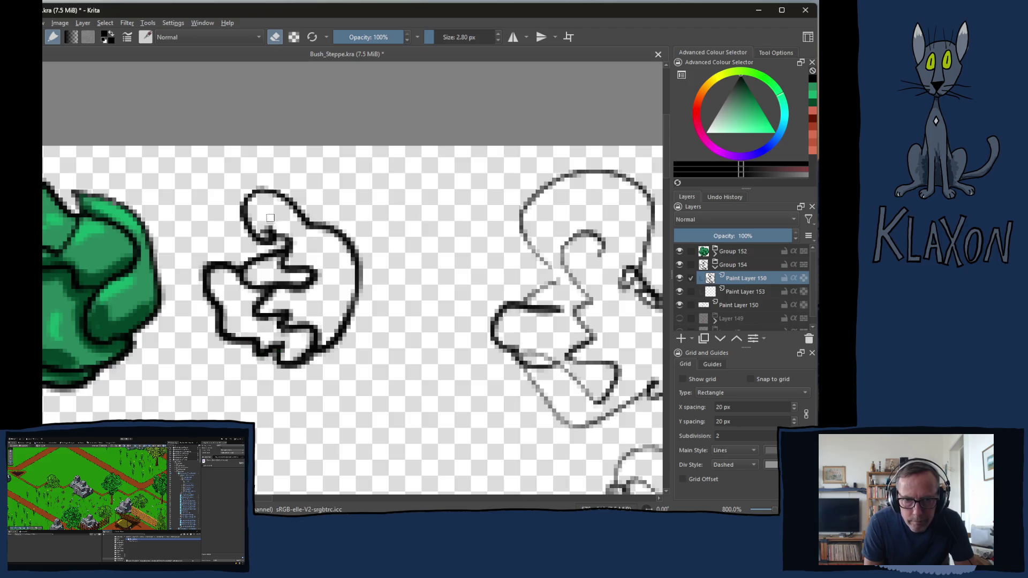
pyautogui.press('e')
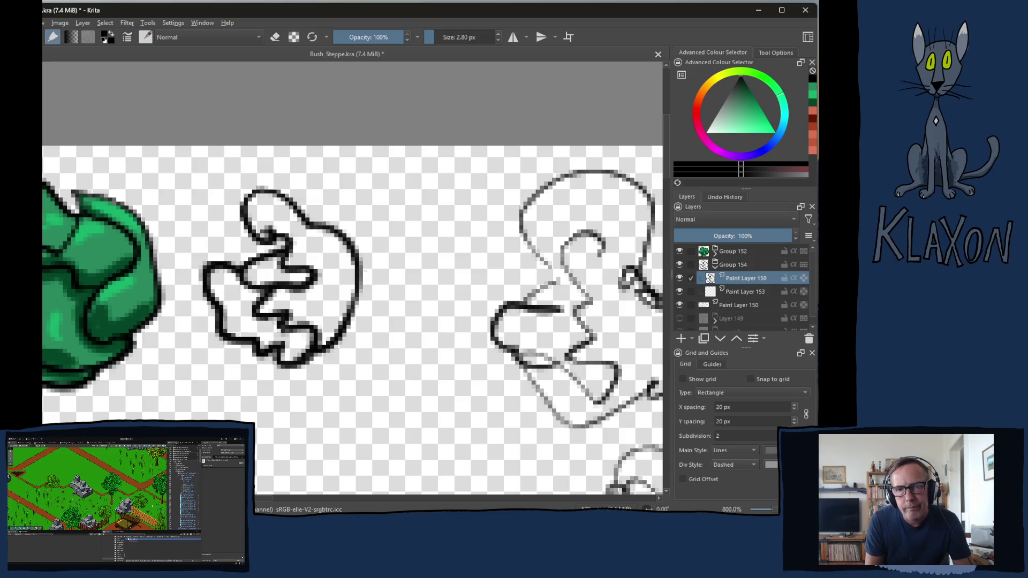
pyautogui.press('e')
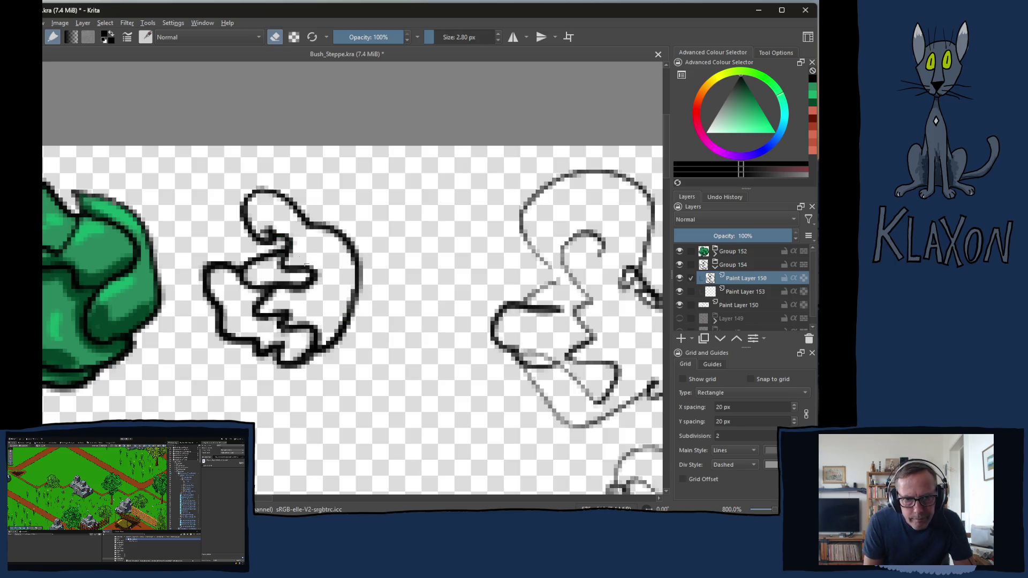
pyautogui.press('e')
pyautogui.rightClick(255, 206)
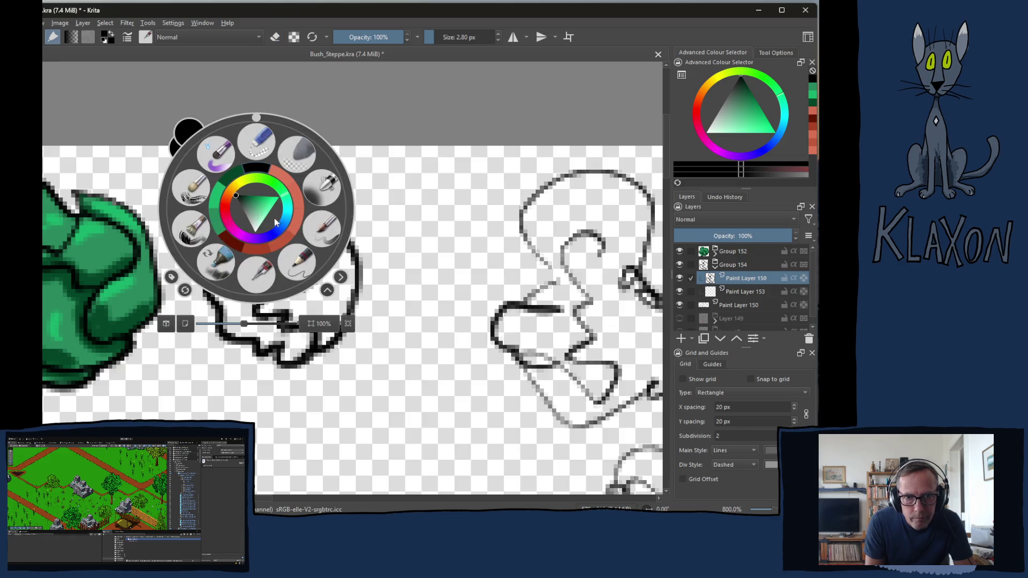
pyautogui.click(217, 220)
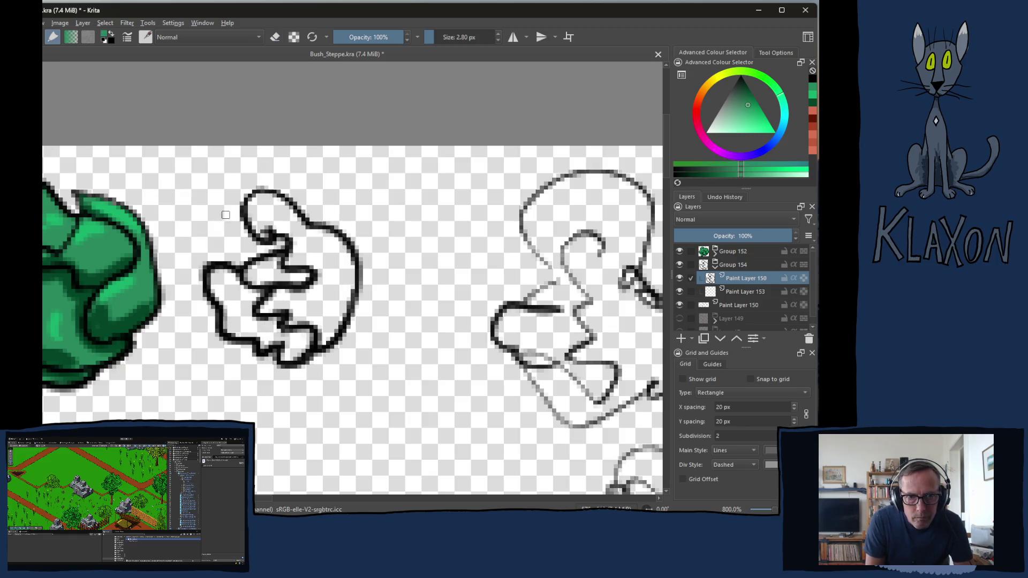
# Paint mid green down the middle bush's left side on empty Paint Layer 153, beneath the ink
pyautogui.press(']')
pyautogui.press(']')
pyautogui.press(']')
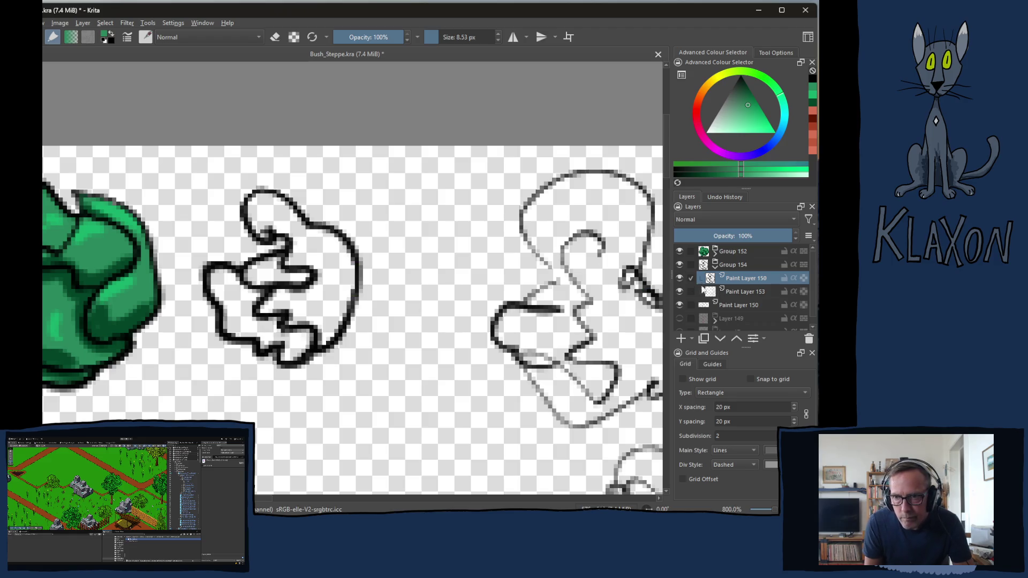
pyautogui.moveTo(267, 213)
pyautogui.mouseDown()
pyautogui.moveTo(235, 206)
pyautogui.moveTo(257, 225)
pyautogui.moveTo(292, 228)
pyautogui.moveTo(236, 211)
pyautogui.moveTo(284, 210)
pyautogui.moveTo(209, 321)
pyautogui.moveTo(230, 358)
pyautogui.moveTo(354, 286)
pyautogui.moveTo(375, 342)
pyautogui.moveTo(369, 257)
pyautogui.moveTo(332, 225)
pyautogui.moveTo(298, 277)
pyautogui.moveTo(324, 188)
pyautogui.mouseUp()
pyautogui.hotkey('ctrl', 'z')
pyautogui.click(746, 291)
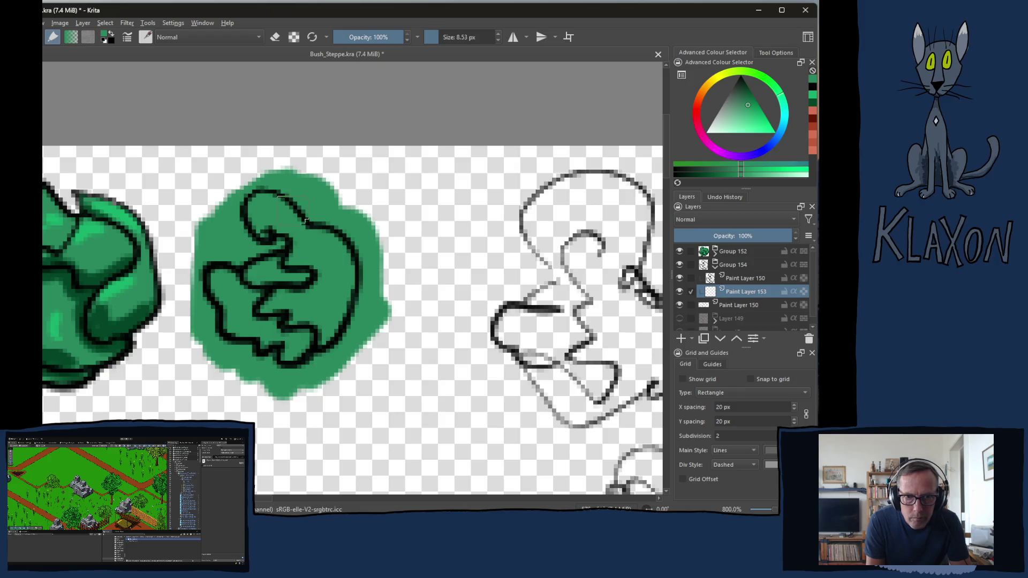
pyautogui.moveTo(210, 216)
pyautogui.mouseDown()
pyautogui.moveTo(185, 289)
pyautogui.moveTo(188, 315)
pyautogui.mouseUp()
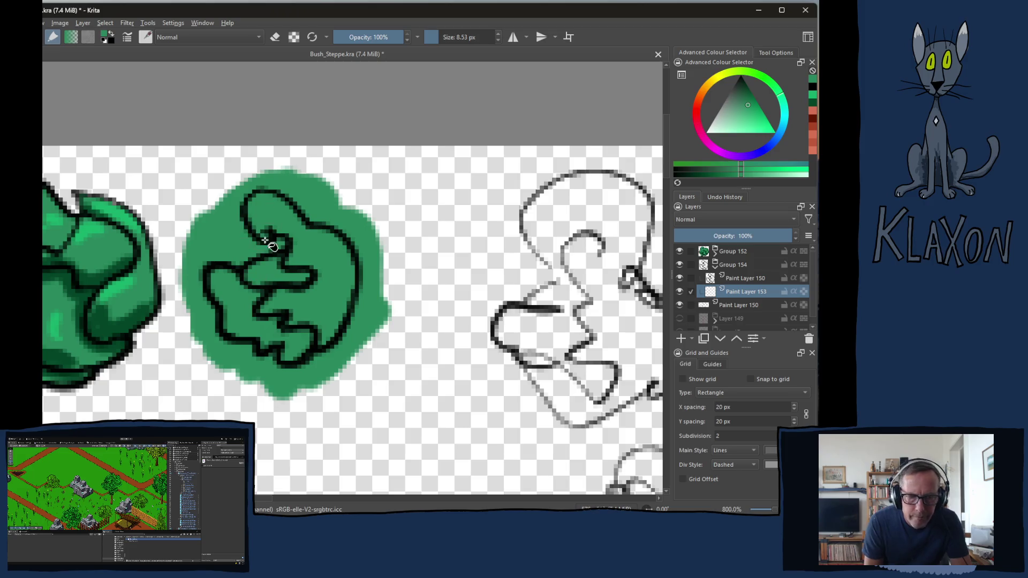
# Erase stray green pixels beside the bush, then frame it fully with a slightly smaller brush
pyautogui.press('e')
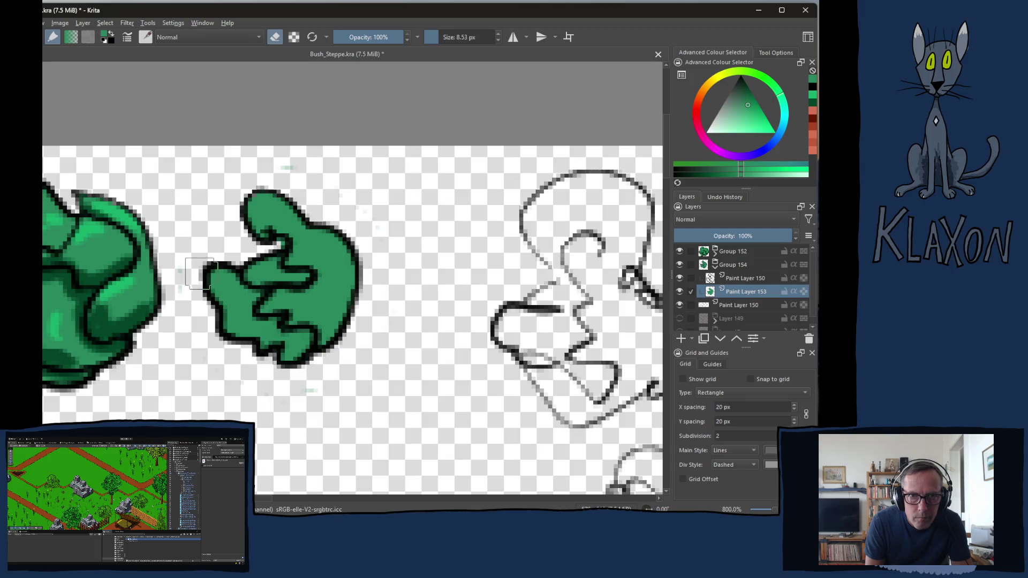
pyautogui.click(182, 272)
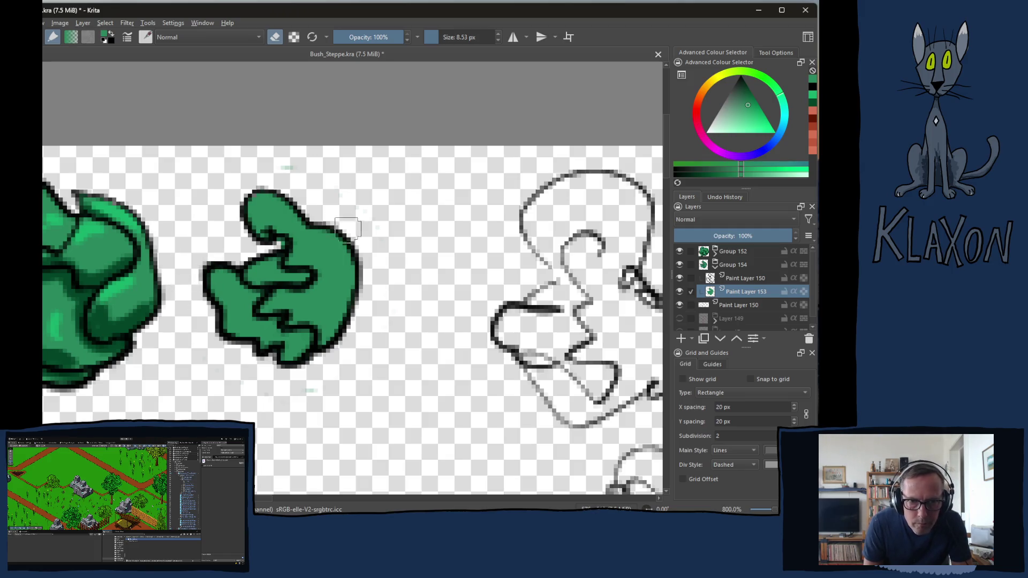
pyautogui.click(287, 168)
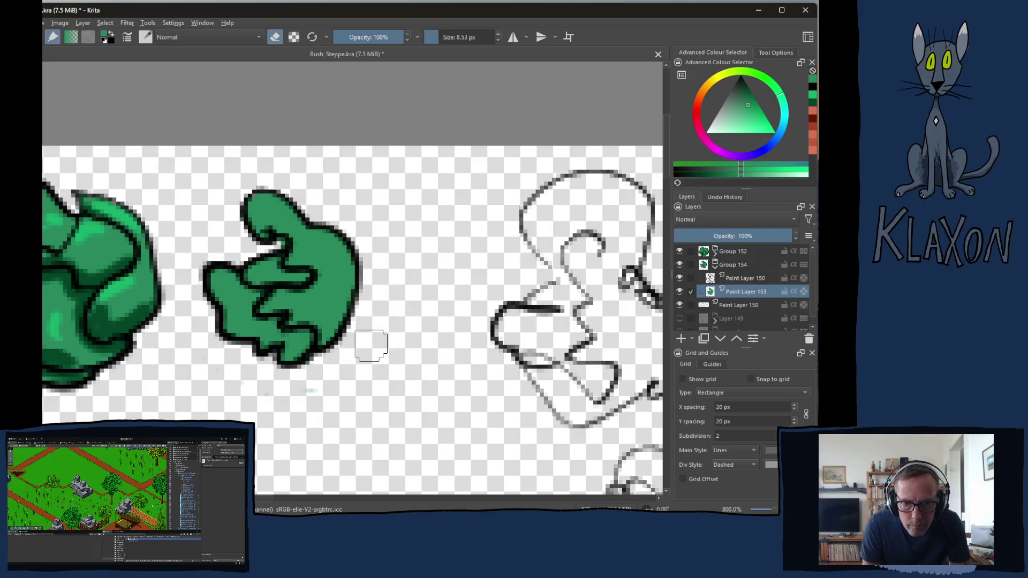
pyautogui.moveTo(218, 416)
pyautogui.mouseDown()
pyautogui.moveTo(315, 424)
pyautogui.moveTo(357, 385)
pyautogui.moveTo(362, 408)
pyautogui.moveTo(328, 416)
pyautogui.moveTo(294, 373)
pyautogui.mouseUp()
pyautogui.press('[')
pyautogui.press('[')
pyautogui.press('[')
pyautogui.press('[')
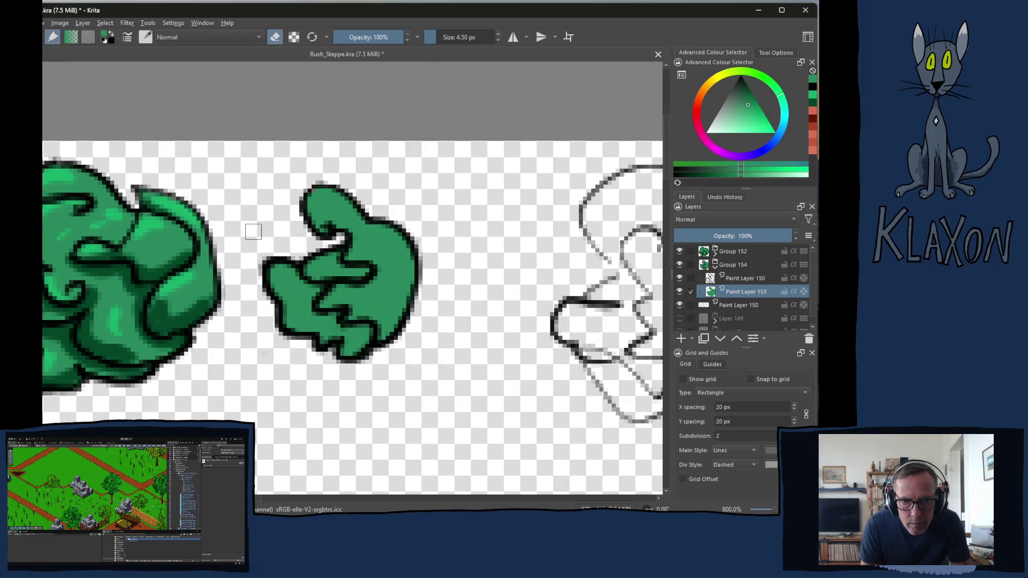
# Repaint the middle clump's inner curls in lighter green and shade its lower part darker
pyautogui.rightClick(276, 217)
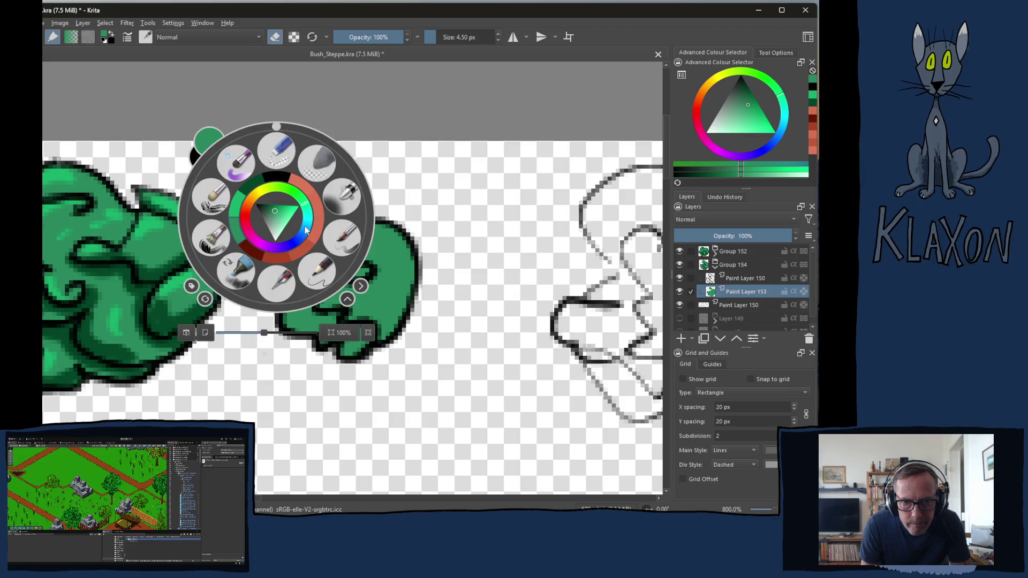
pyautogui.click(252, 185)
pyautogui.moveTo(347, 272)
pyautogui.mouseDown()
pyautogui.moveTo(356, 279)
pyautogui.moveTo(321, 289)
pyautogui.moveTo(309, 307)
pyautogui.moveTo(372, 344)
pyautogui.mouseUp()
pyautogui.moveTo(281, 302)
pyautogui.mouseDown()
pyautogui.moveTo(287, 322)
pyautogui.moveTo(316, 329)
pyautogui.moveTo(343, 312)
pyautogui.moveTo(396, 327)
pyautogui.moveTo(409, 268)
pyautogui.moveTo(410, 295)
pyautogui.mouseUp()
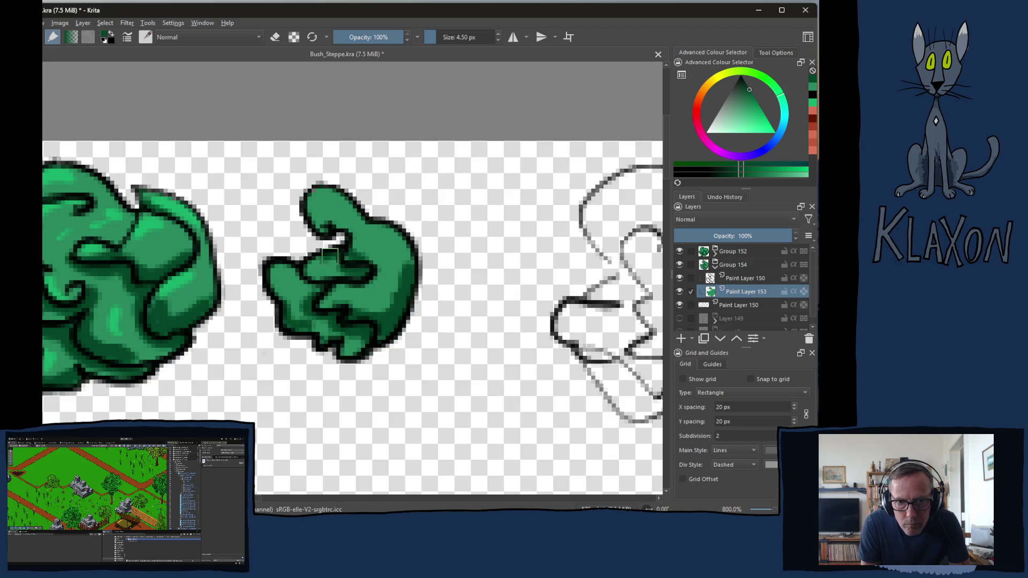
# Sample a brighter mid green and add highlights along the clump's inner line
pyautogui.keyDown('ctrl'); pyautogui.click(316, 264); pyautogui.keyUp('ctrl')
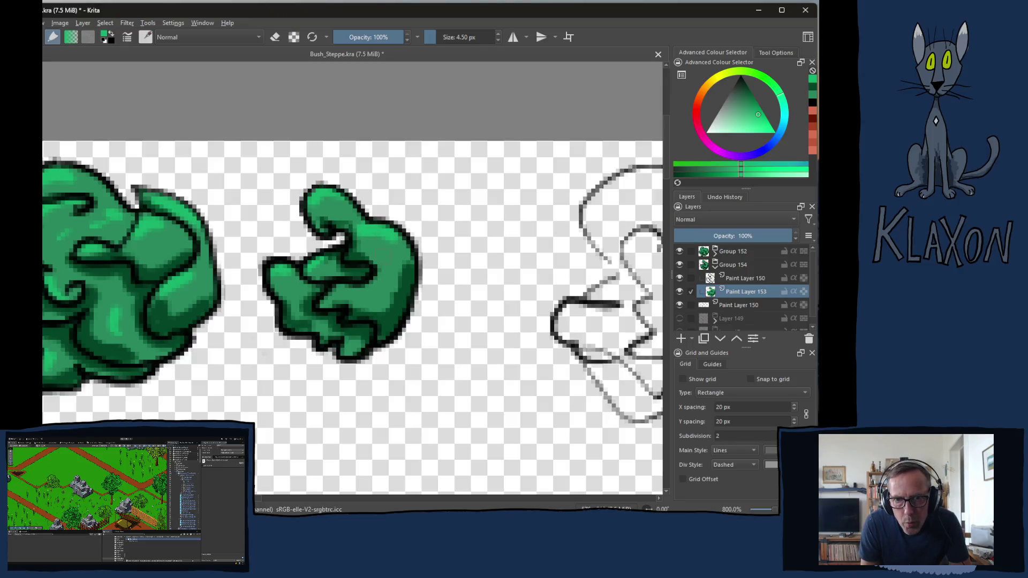
pyautogui.moveTo(351, 289); pyautogui.dragTo(338, 298)
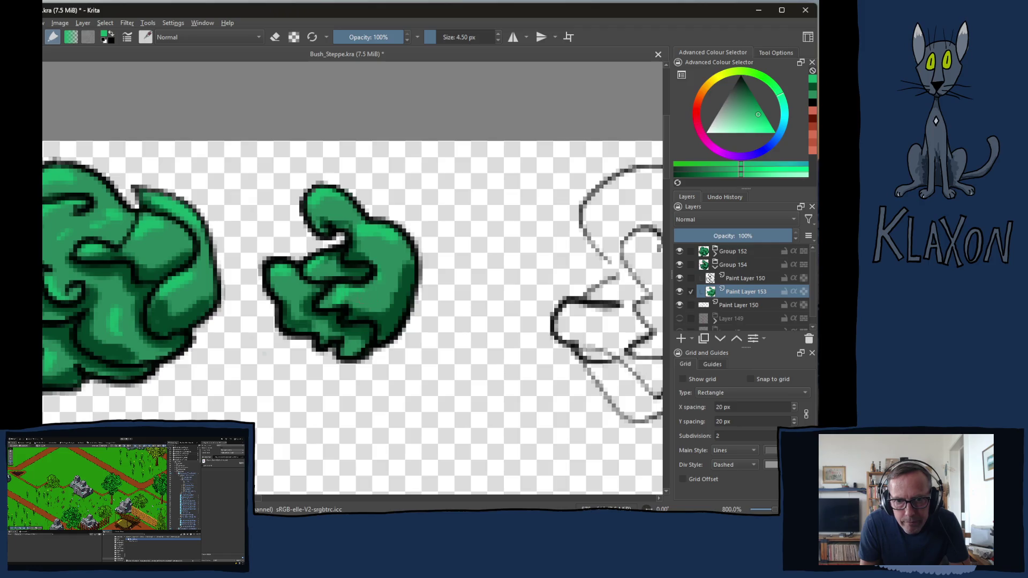
pyautogui.moveTo(350, 284); pyautogui.dragTo(375, 271)
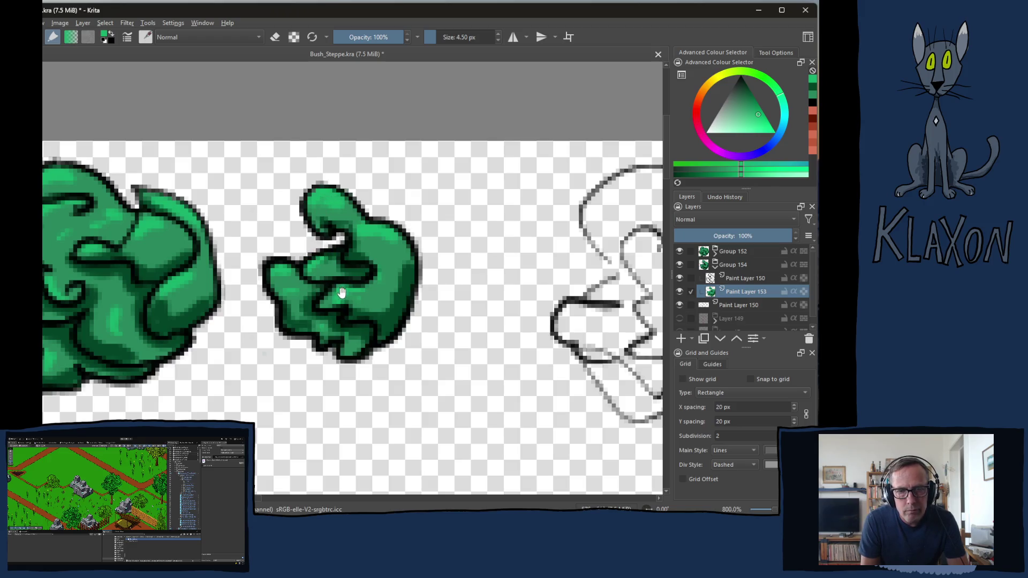
pyautogui.moveTo(460, 340)
pyautogui.mouseDown()
pyautogui.moveTo(367, 358)
pyautogui.moveTo(289, 337)
pyautogui.moveTo(321, 353)
pyautogui.mouseUp()
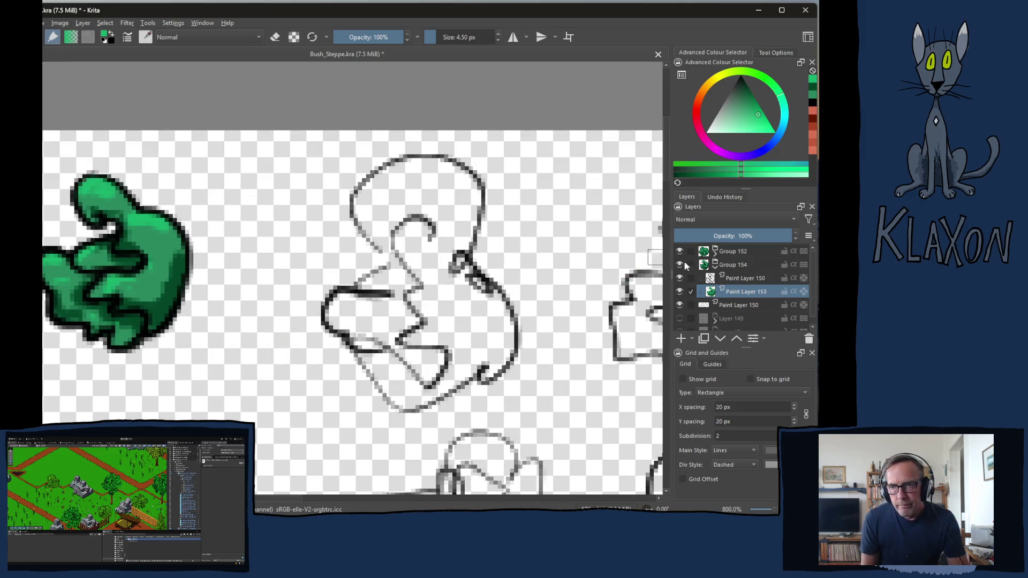
# Lasso the third clump's sketch on Paint Layer 150, cut it to its own layer and move it left
pyautogui.click(716, 268)
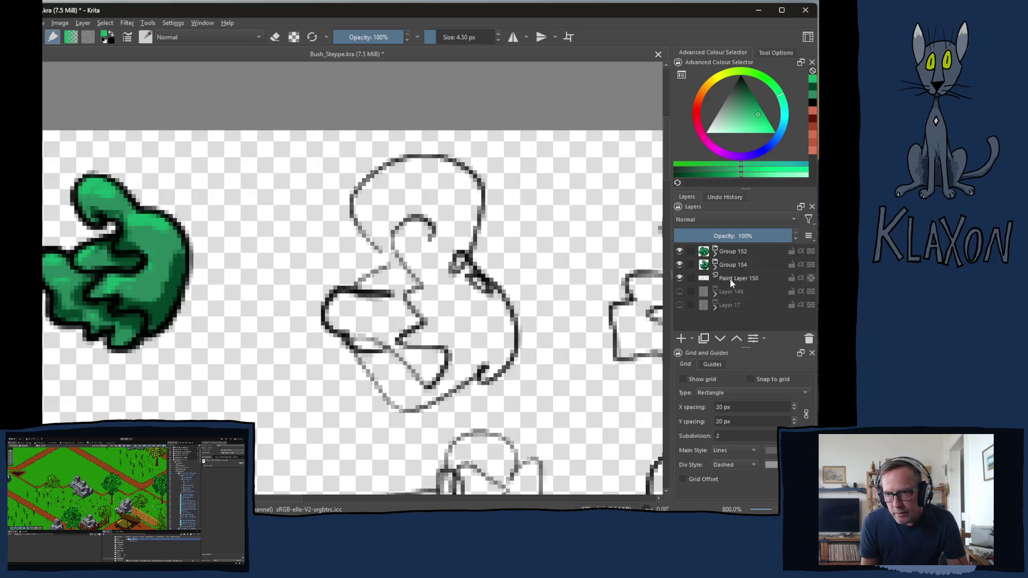
pyautogui.click(731, 284)
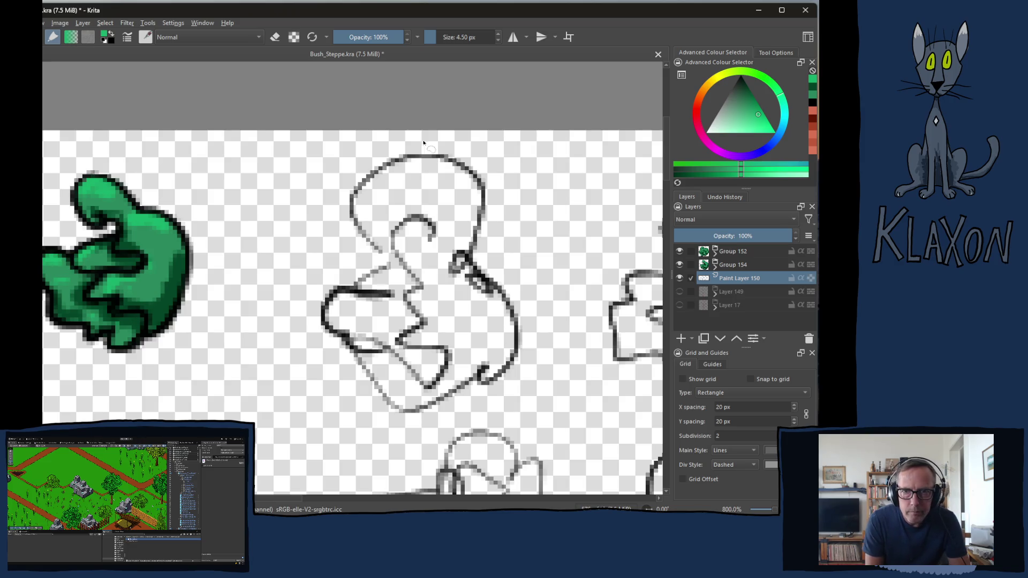
pyautogui.moveTo(457, 144)
pyautogui.mouseDown()
pyautogui.moveTo(319, 216)
pyautogui.moveTo(311, 369)
pyautogui.moveTo(393, 430)
pyautogui.moveTo(518, 394)
pyautogui.moveTo(463, 185)
pyautogui.mouseUp()
pyautogui.moveTo(441, 138)
pyautogui.mouseDown()
pyautogui.moveTo(481, 225)
pyautogui.moveTo(471, 231)
pyautogui.mouseUp()
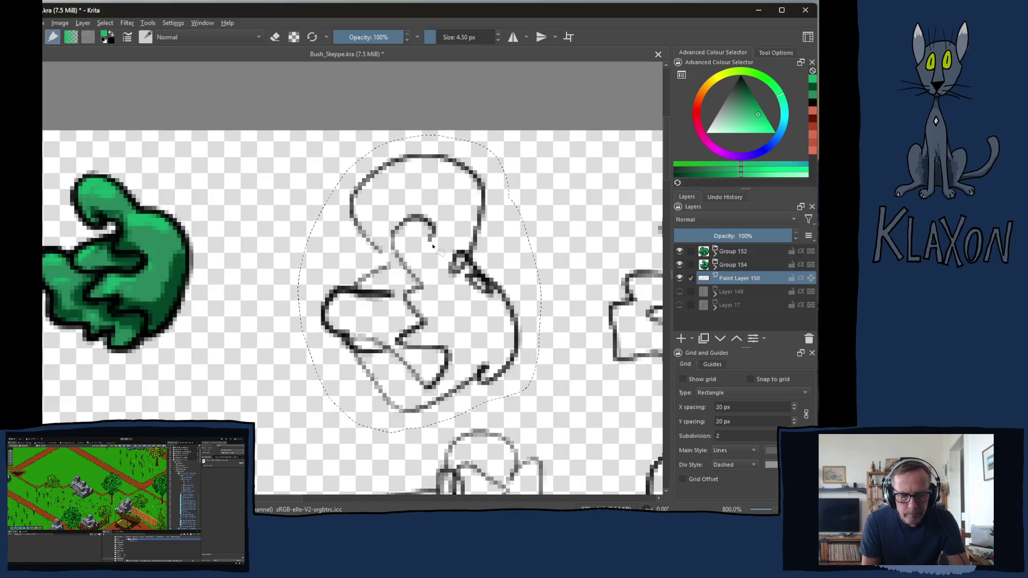
pyautogui.press('e')
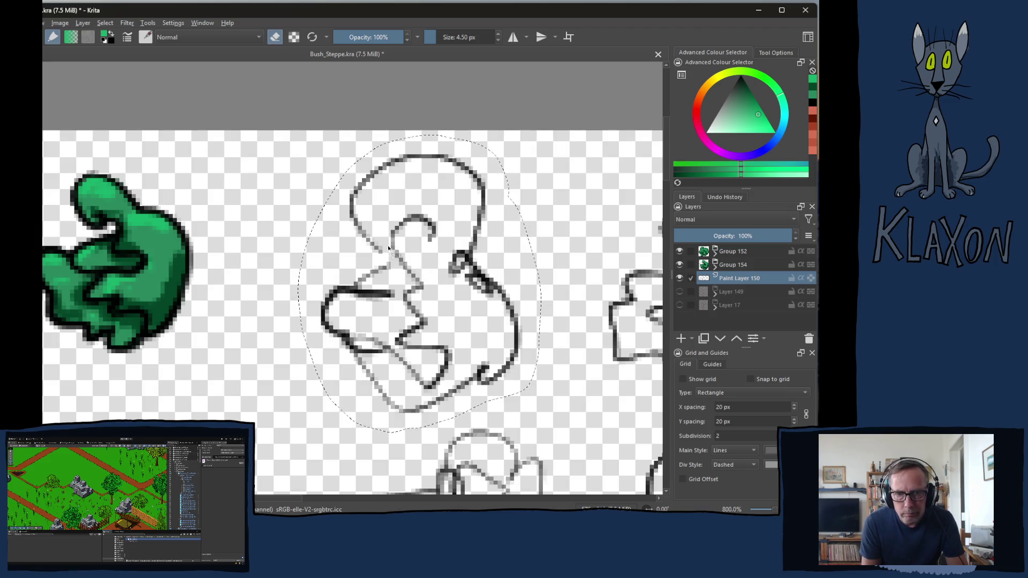
pyautogui.press('e')
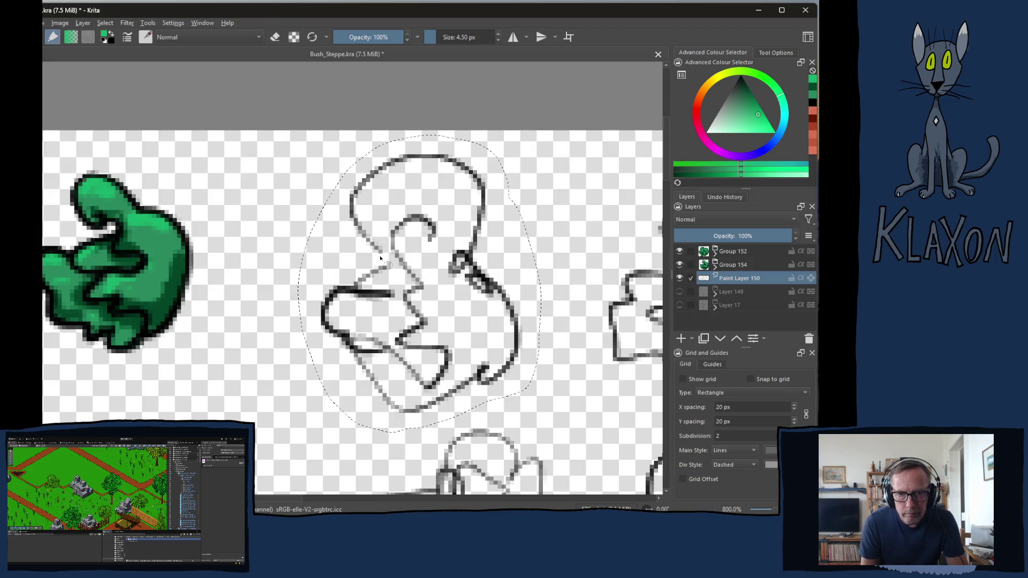
pyautogui.rightClick(390, 246)
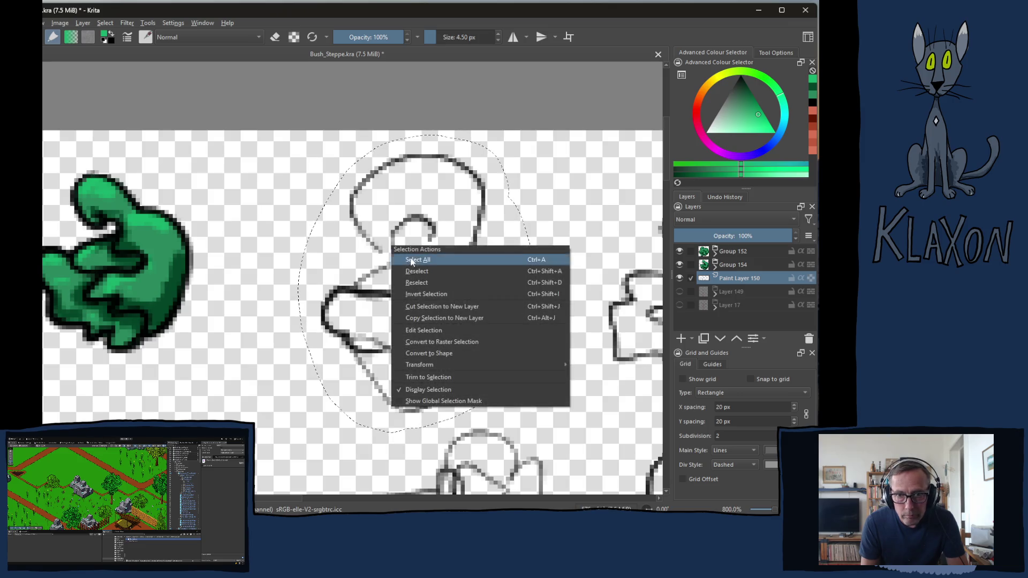
pyautogui.click(428, 307)
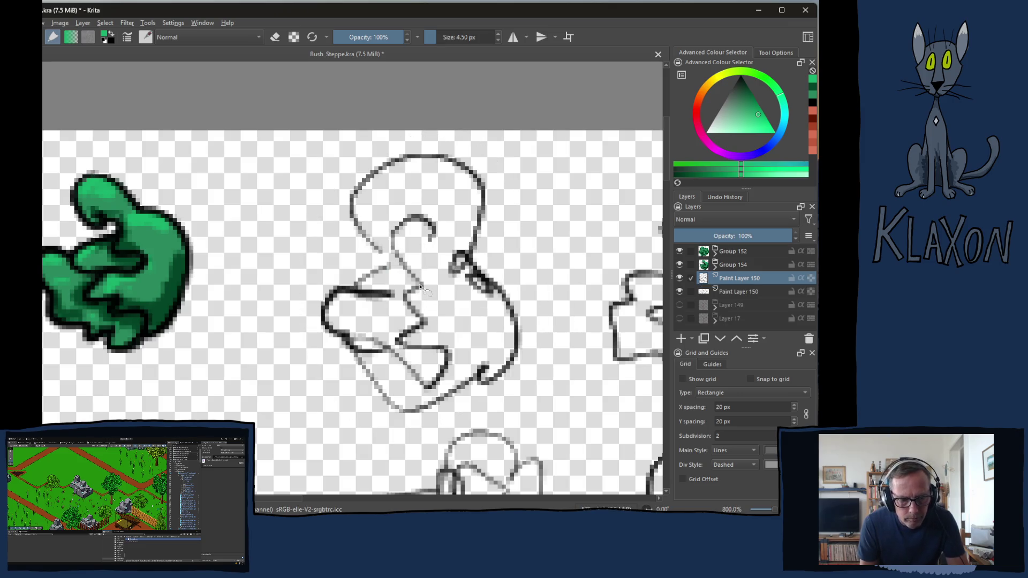
pyautogui.moveTo(432, 283); pyautogui.dragTo(327, 293)
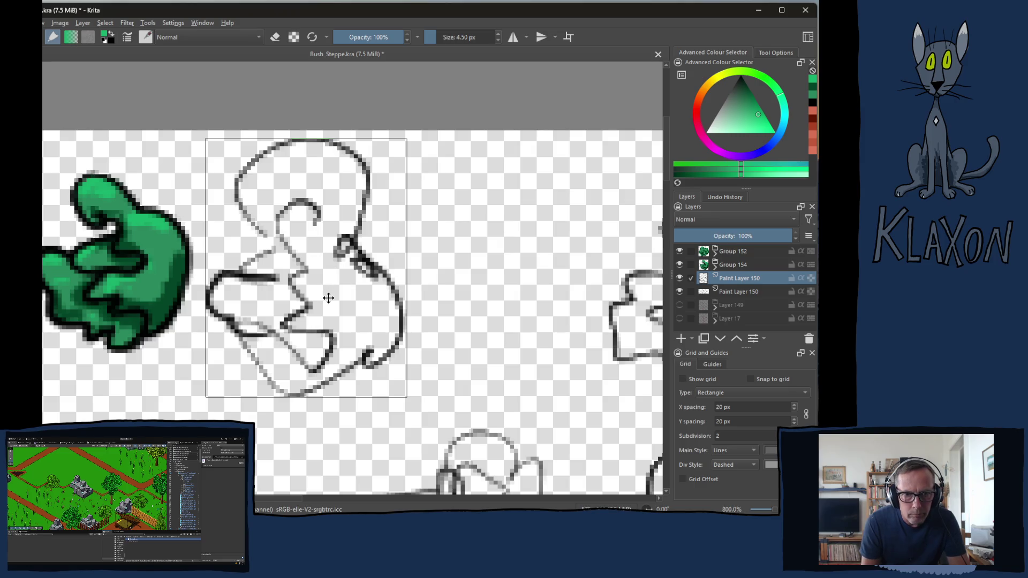
# Add empty Paint Layer 155 and group it with the sketch layer as Group 156
pyautogui.press('b')
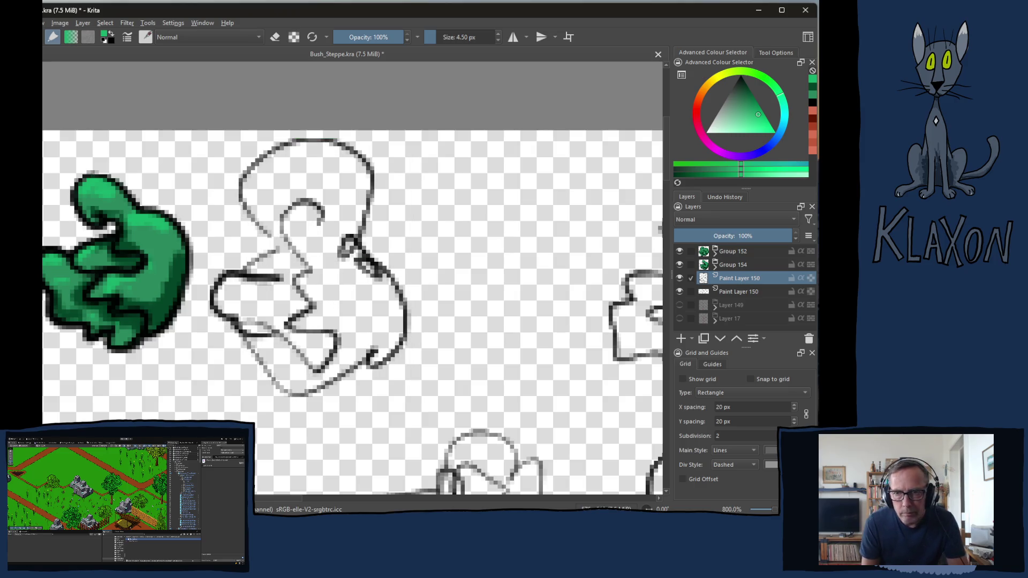
pyautogui.click(735, 292)
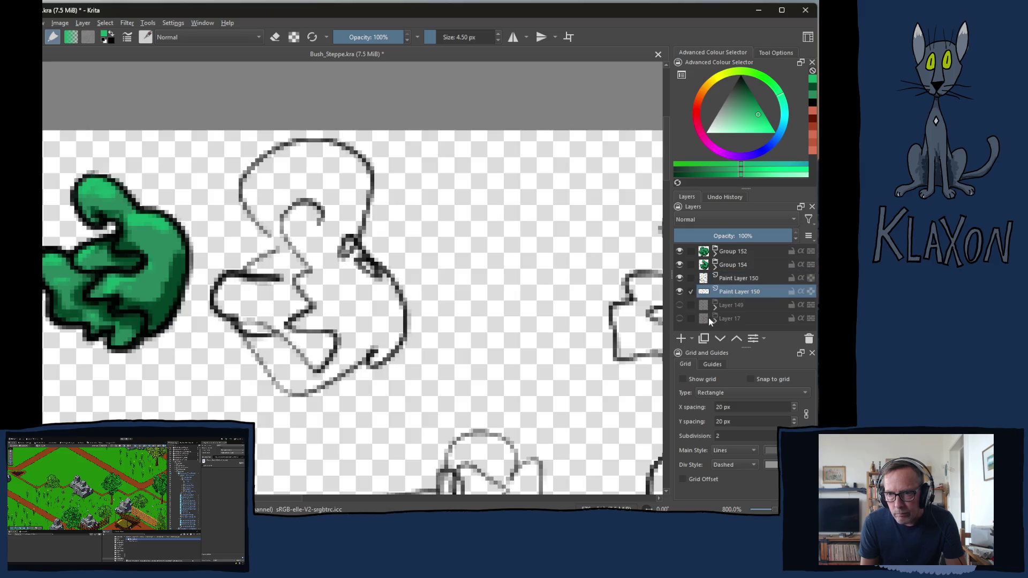
pyautogui.click(681, 339)
pyautogui.keyDown('ctrl'); pyautogui.click(728, 279); pyautogui.keyUp('ctrl')
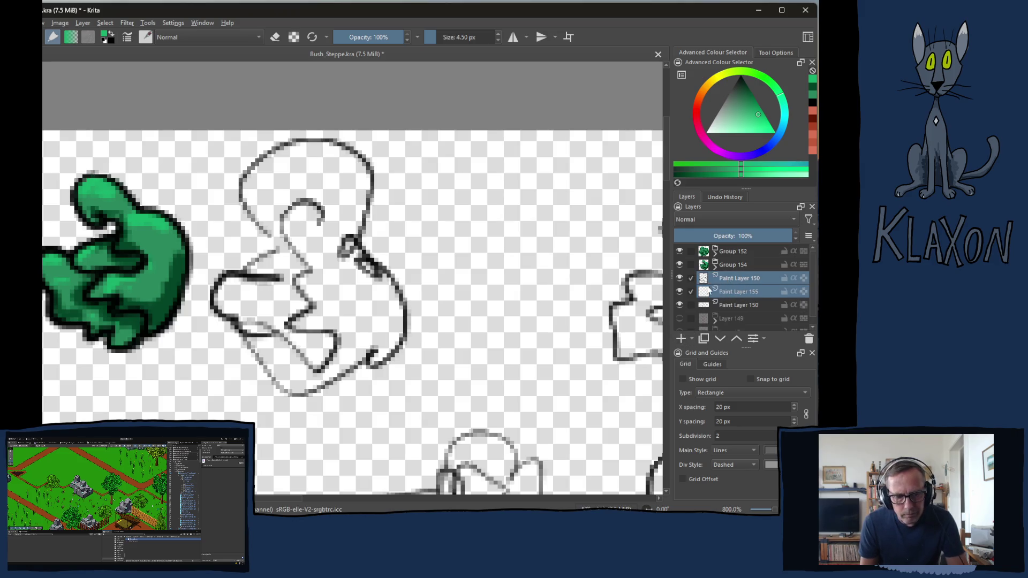
pyautogui.hotkey('ctrl', 'g')
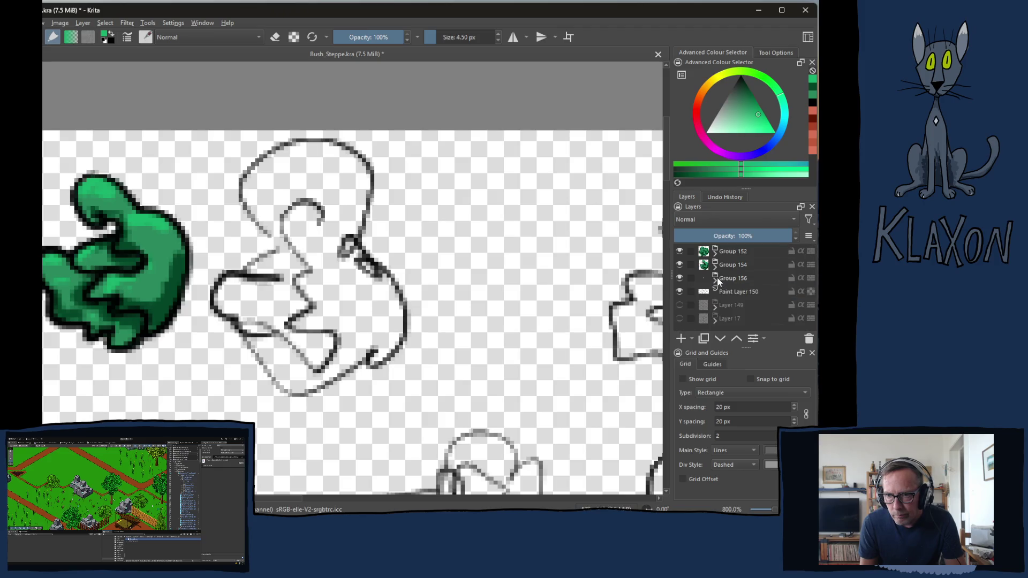
pyautogui.click(730, 289)
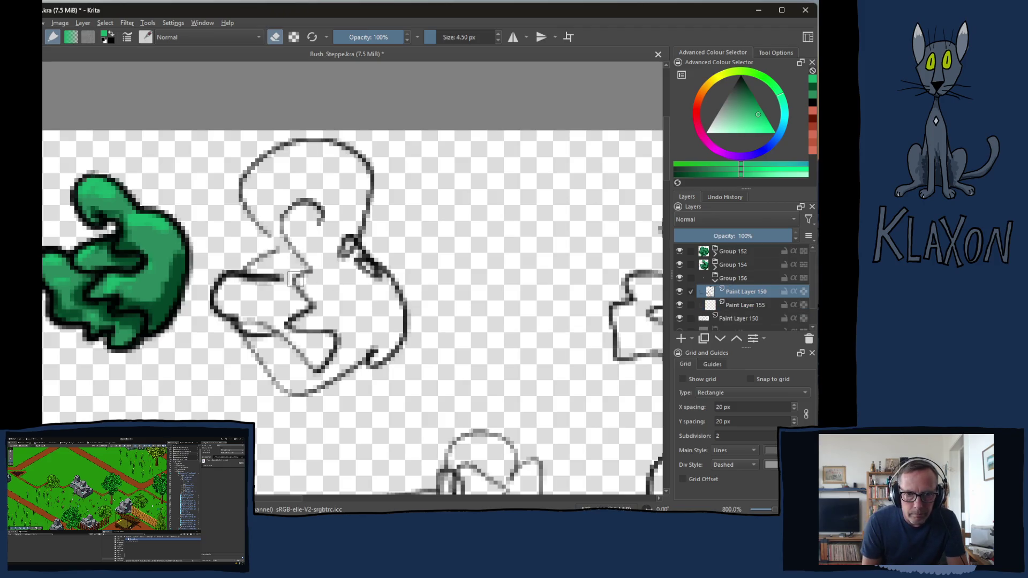
# Ink the third clump's outline, curl and lower loop in black over the sketch
pyautogui.rightClick(303, 247)
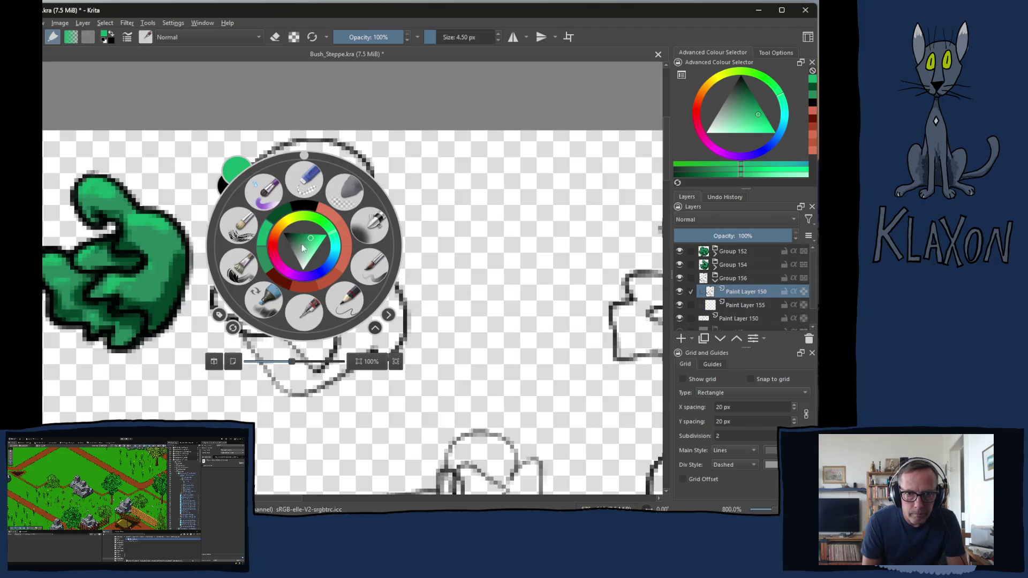
pyautogui.click(303, 215)
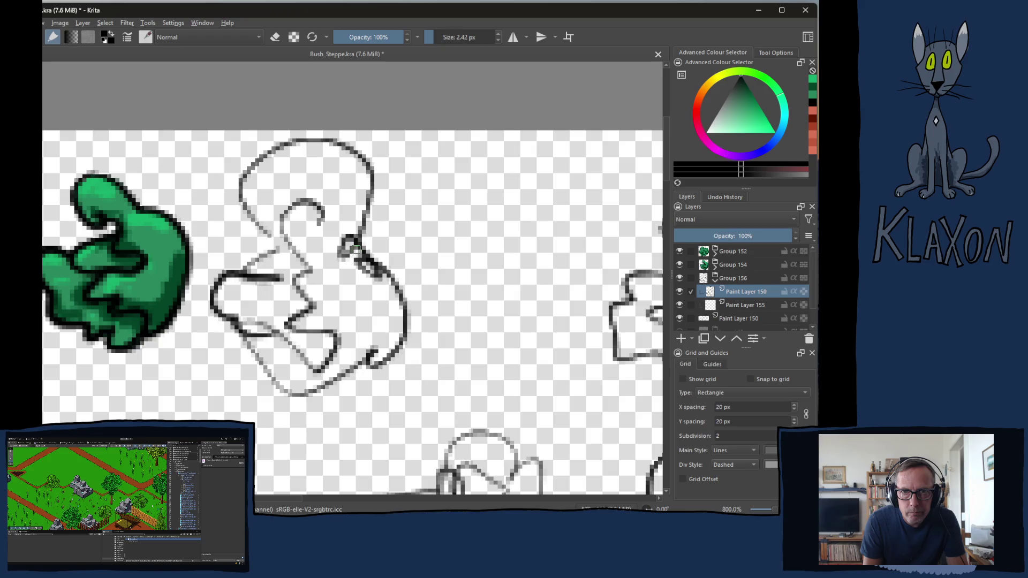
pyautogui.moveTo(276, 151)
pyautogui.mouseDown()
pyautogui.moveTo(249, 168)
pyautogui.moveTo(239, 198)
pyautogui.moveTo(274, 238)
pyautogui.moveTo(243, 269)
pyautogui.mouseUp()
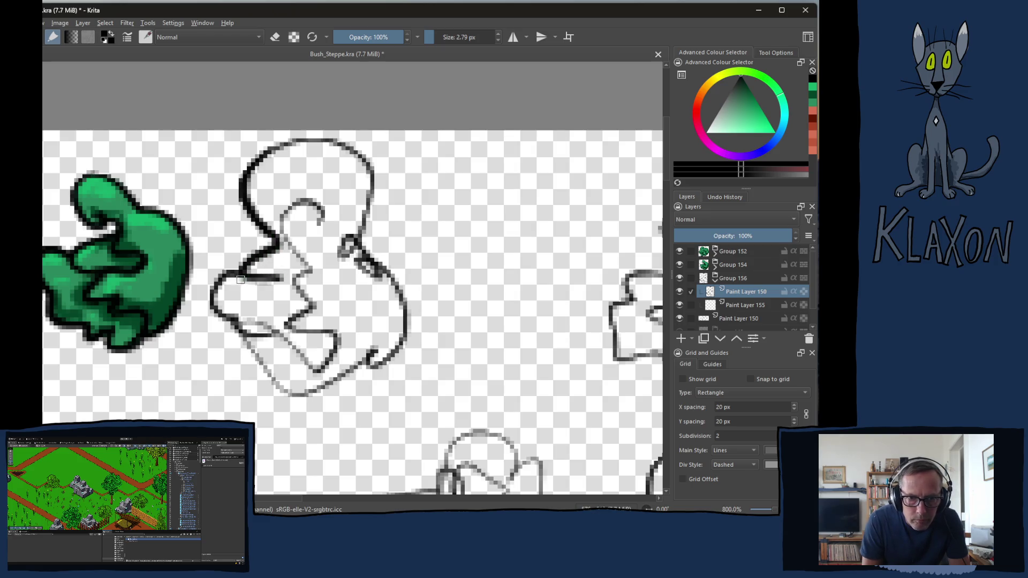
pyautogui.moveTo(245, 335)
pyautogui.mouseDown()
pyautogui.moveTo(276, 333)
pyautogui.moveTo(308, 310)
pyautogui.moveTo(291, 279)
pyautogui.moveTo(303, 257)
pyautogui.moveTo(288, 214)
pyautogui.moveTo(317, 231)
pyautogui.mouseUp()
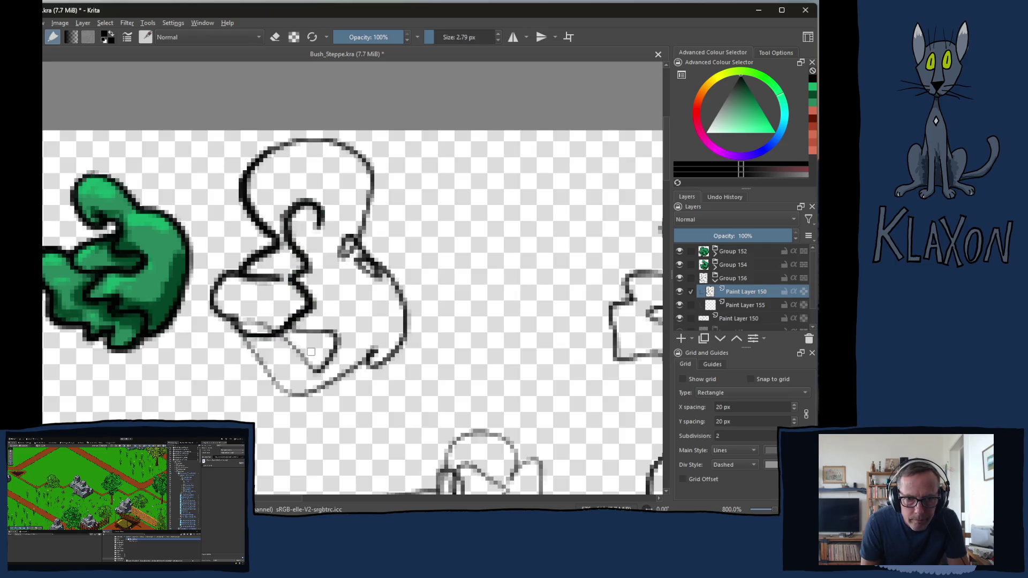
pyautogui.moveTo(247, 338)
pyautogui.mouseDown()
pyautogui.moveTo(289, 390)
pyautogui.moveTo(334, 375)
pyautogui.moveTo(364, 349)
pyautogui.moveTo(369, 360)
pyautogui.moveTo(400, 351)
pyautogui.moveTo(408, 283)
pyautogui.moveTo(365, 257)
pyautogui.moveTo(343, 258)
pyautogui.mouseUp()
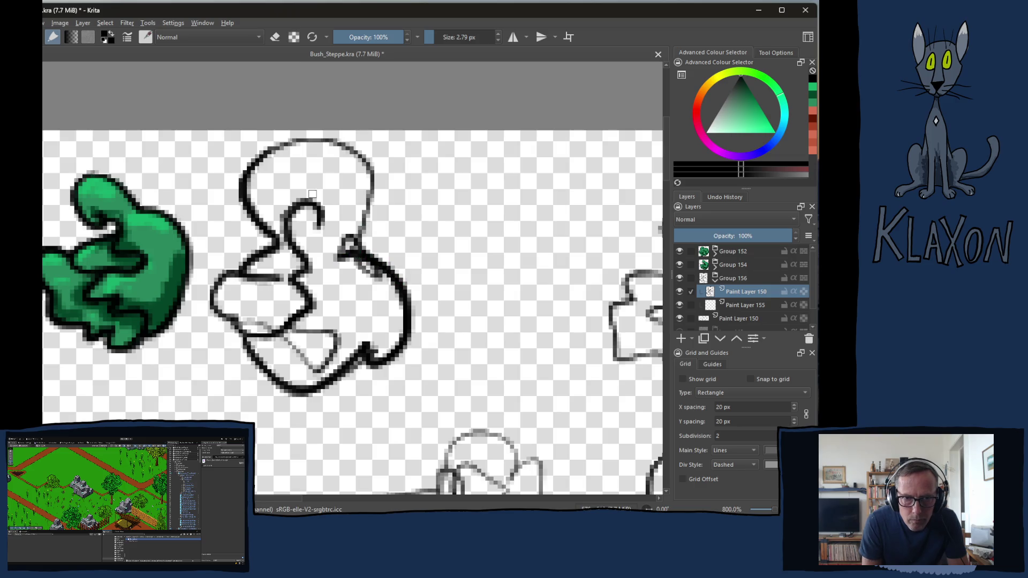
pyautogui.moveTo(279, 153)
pyautogui.mouseDown()
pyautogui.moveTo(316, 138)
pyautogui.moveTo(369, 158)
pyautogui.moveTo(375, 213)
pyautogui.moveTo(335, 268)
pyautogui.mouseUp()
pyautogui.moveTo(335, 303); pyautogui.dragTo(368, 325)
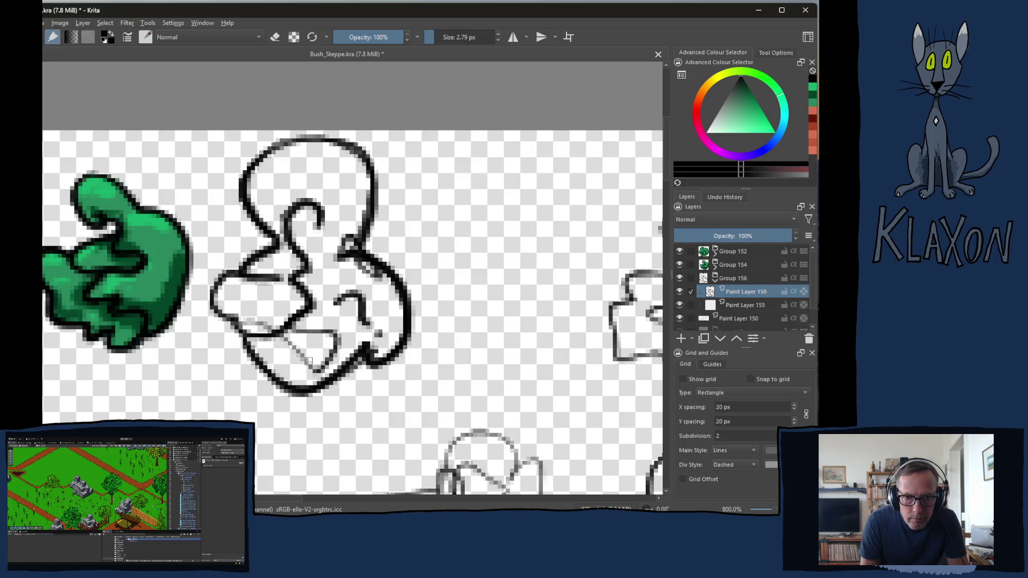
pyautogui.moveTo(296, 357)
pyautogui.mouseDown()
pyautogui.moveTo(339, 344)
pyautogui.moveTo(317, 333)
pyautogui.mouseUp()
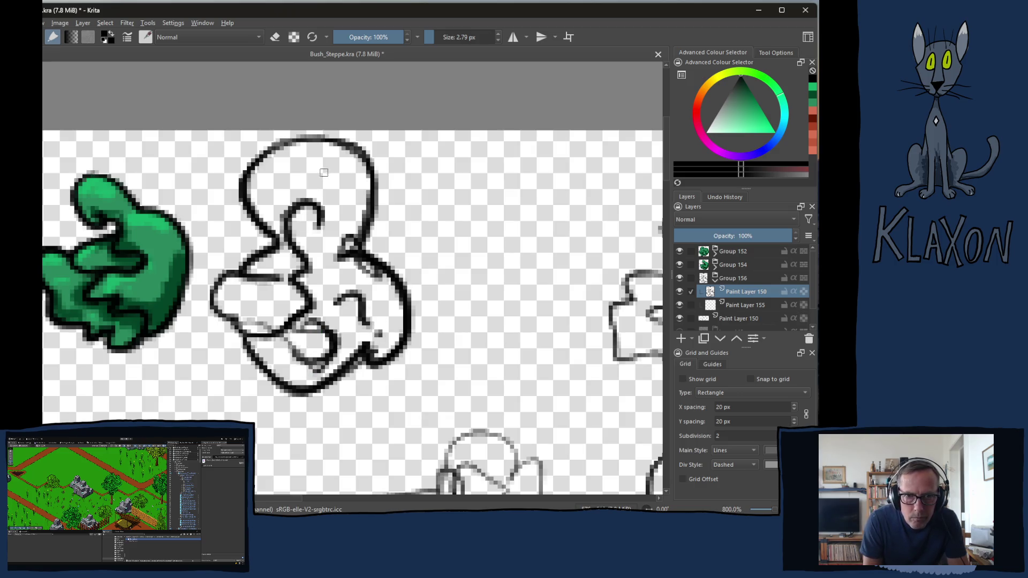
# Erase the loop's top and trim stray, overly thick pixels along the outline
pyautogui.press('e')
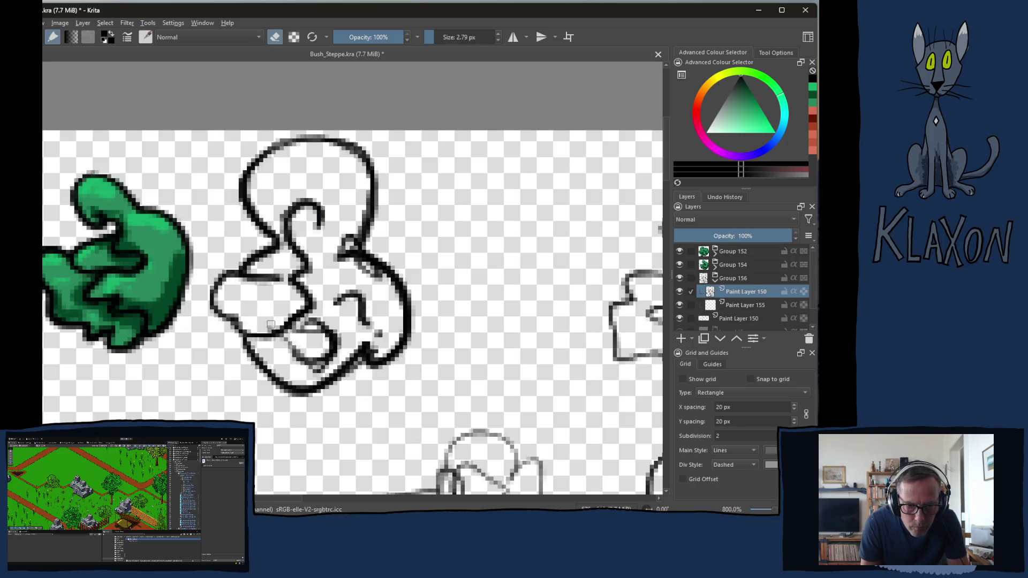
pyautogui.moveTo(305, 337)
pyautogui.mouseDown()
pyautogui.moveTo(295, 327)
pyautogui.moveTo(286, 351)
pyautogui.moveTo(315, 375)
pyautogui.moveTo(325, 334)
pyautogui.moveTo(381, 333)
pyautogui.mouseUp()
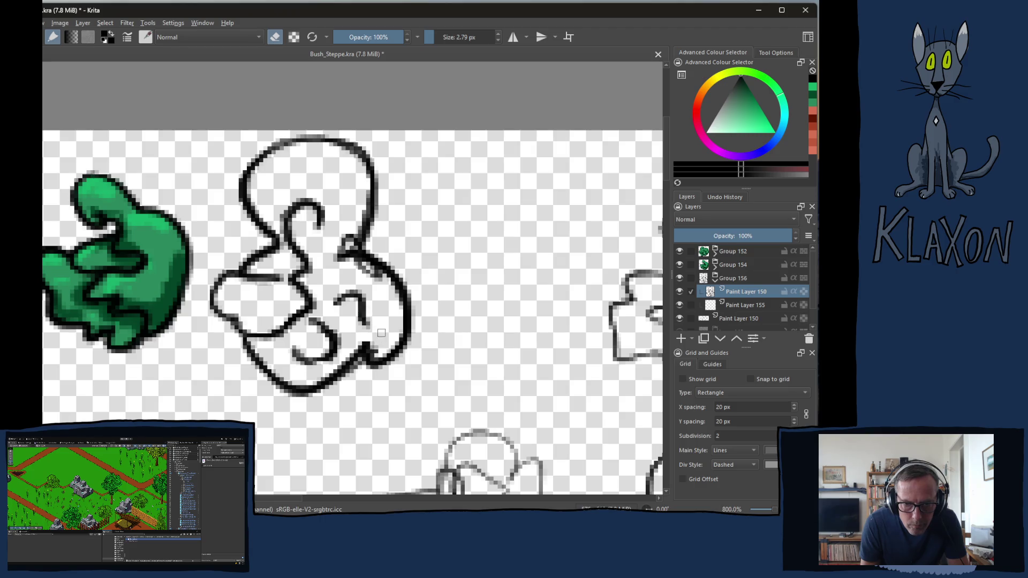
pyautogui.moveTo(363, 370)
pyautogui.mouseDown()
pyautogui.moveTo(348, 379)
pyautogui.moveTo(377, 351)
pyautogui.mouseUp()
pyautogui.moveTo(378, 288)
pyautogui.mouseDown()
pyautogui.moveTo(364, 269)
pyautogui.moveTo(384, 288)
pyautogui.mouseUp()
pyautogui.moveTo(346, 226)
pyautogui.mouseDown()
pyautogui.moveTo(343, 242)
pyautogui.moveTo(349, 236)
pyautogui.mouseUp()
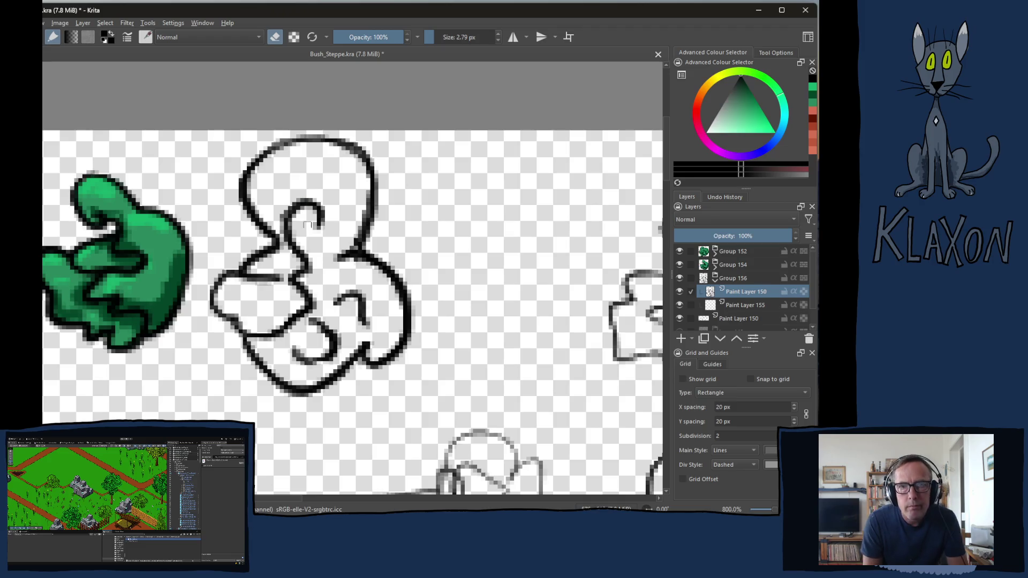
pyautogui.rightClick(261, 277)
pyautogui.rightClick(237, 277)
# Extend the left stroke and close the top-left arc so the outline forms closed shapes
pyautogui.press('e')
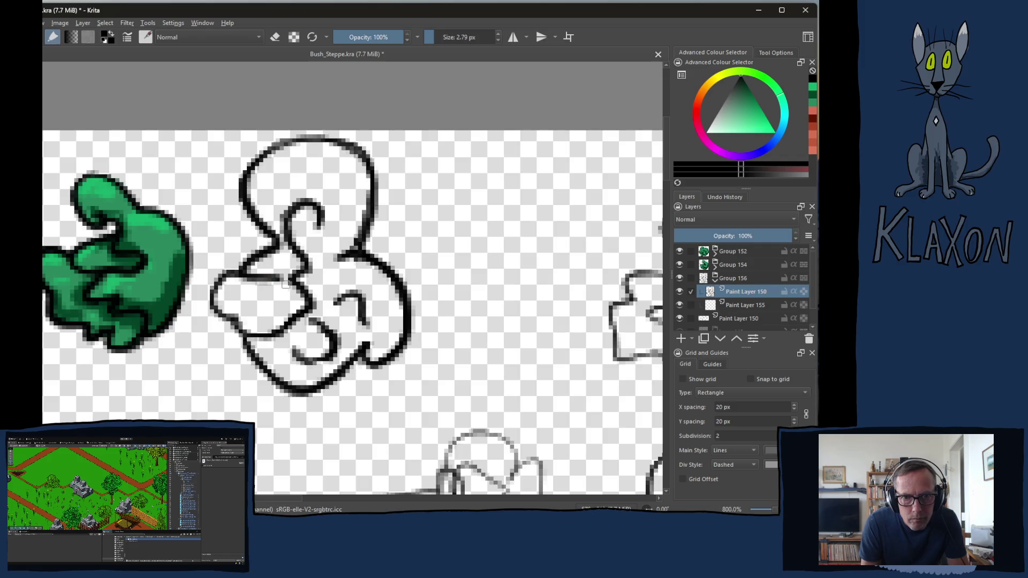
pyautogui.moveTo(282, 278); pyautogui.dragTo(300, 278)
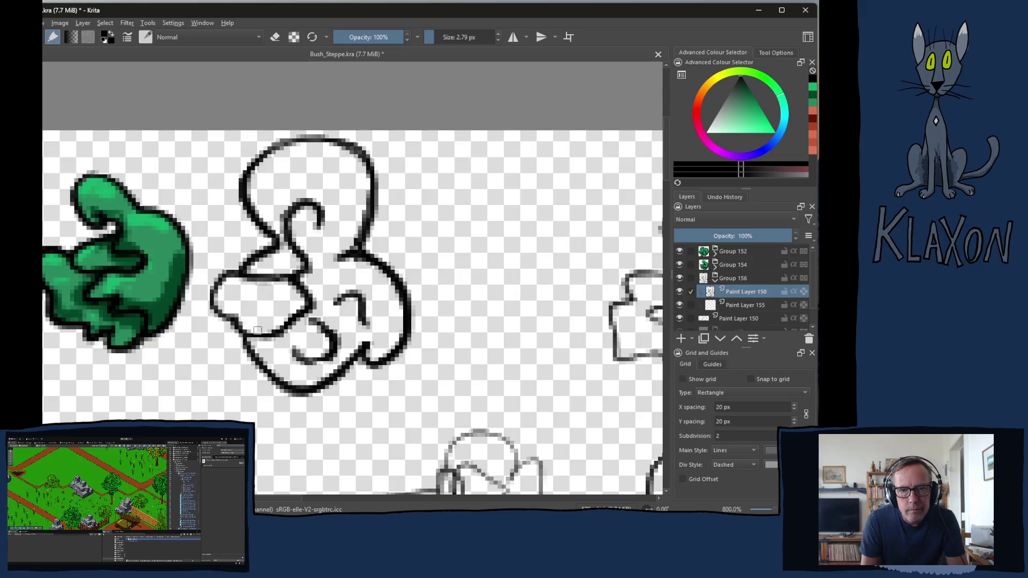
pyautogui.moveTo(272, 144); pyautogui.dragTo(297, 139)
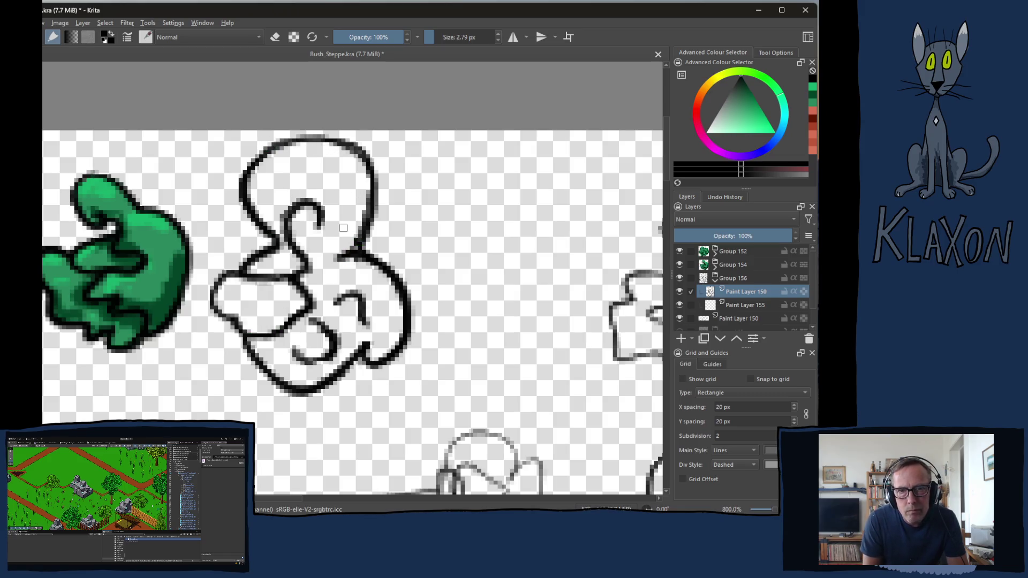
pyautogui.press('e')
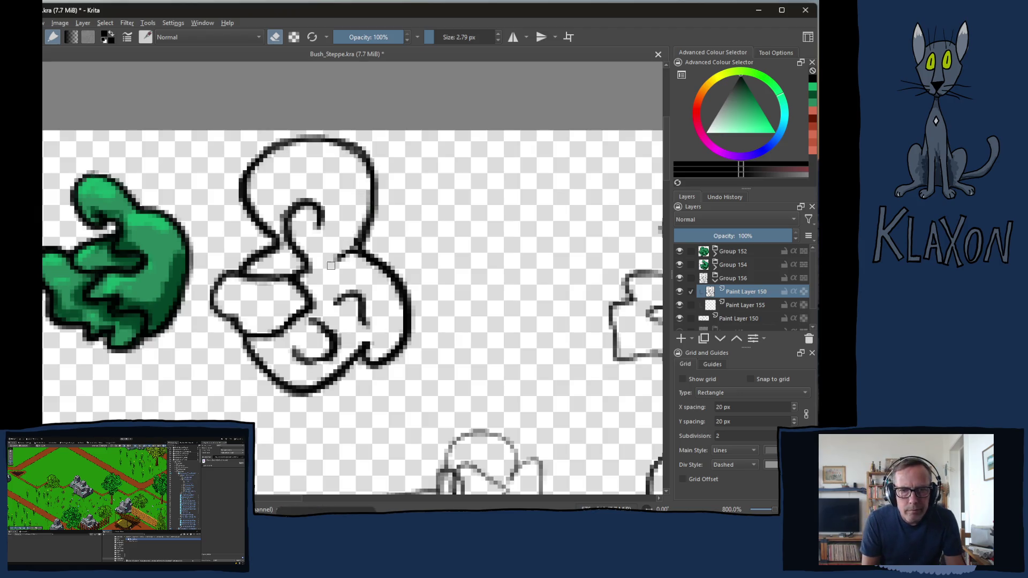
pyautogui.click(737, 305)
# Pick mid green and flood-fill the third clump's three enclosed areas on Paint Layer 155
pyautogui.press('e')
pyautogui.rightClick(295, 290)
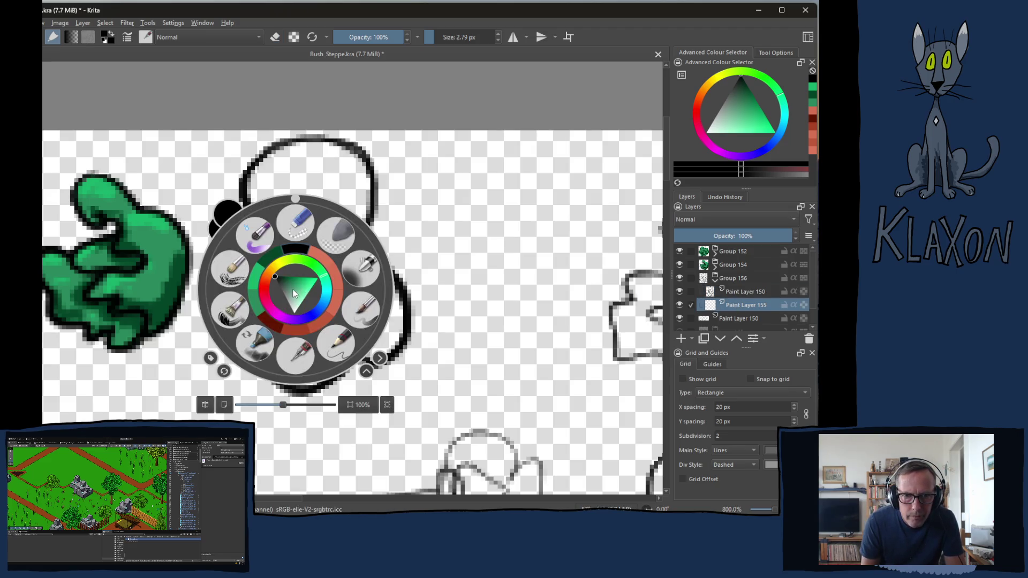
pyautogui.click(256, 300)
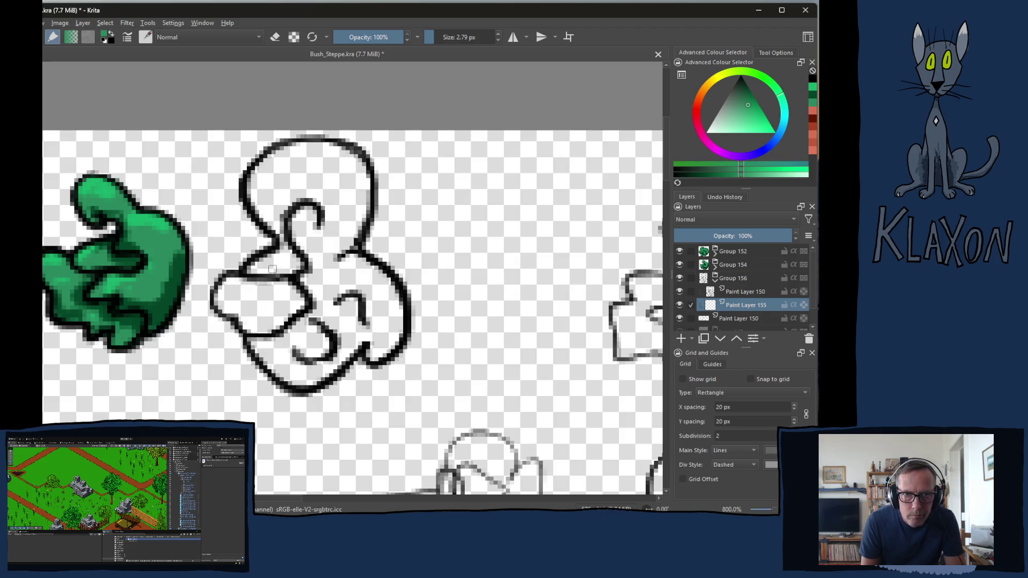
pyautogui.moveTo(292, 299); pyautogui.dragTo(337, 300)
pyautogui.press('f')
pyautogui.click(281, 310)
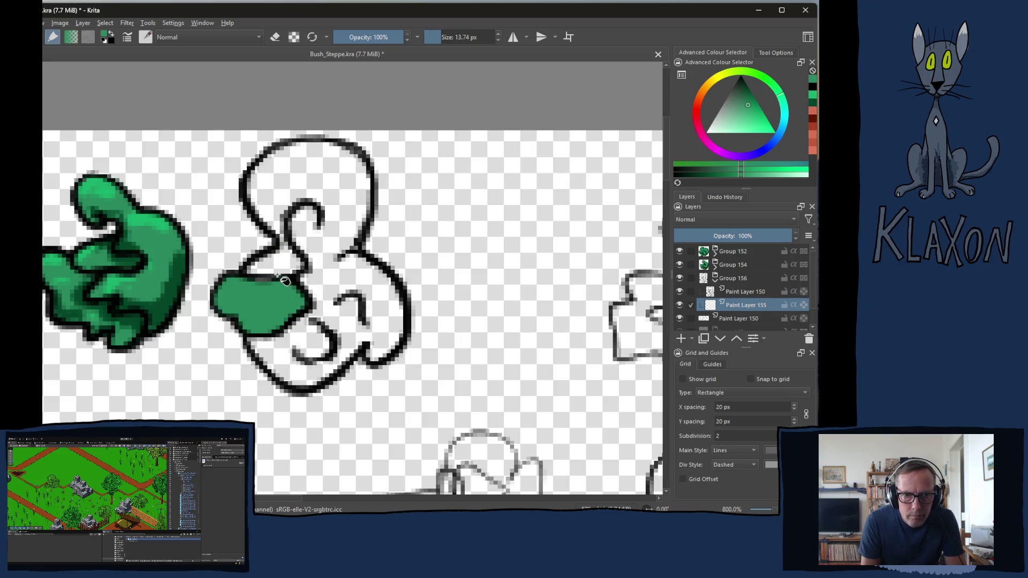
pyautogui.click(285, 276)
pyautogui.click(301, 194)
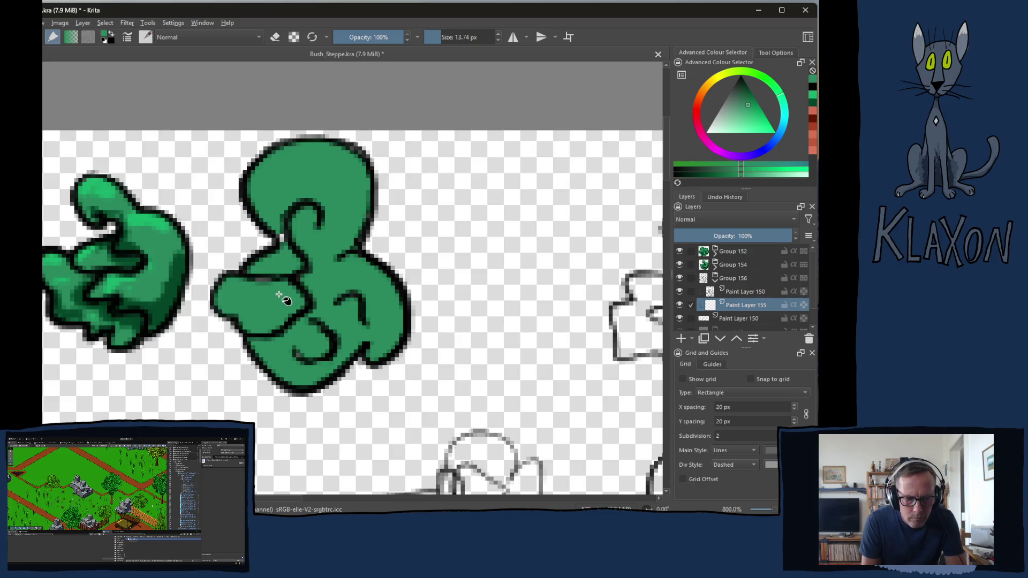
# Return to the freehand brush and shrink it to 4.80 px
pyautogui.press('b')
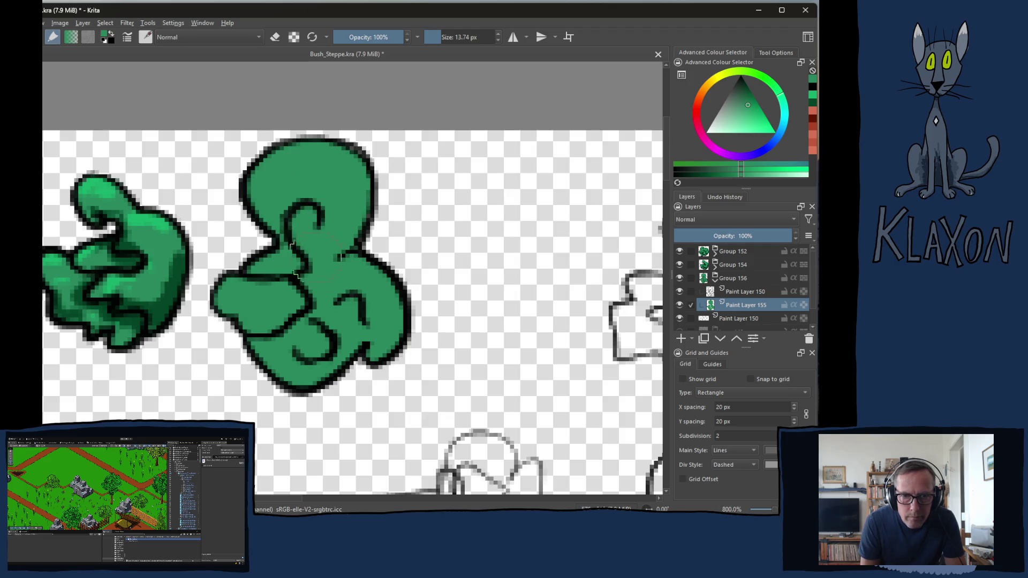
pyautogui.press('[')
pyautogui.press('[')
pyautogui.press('[')
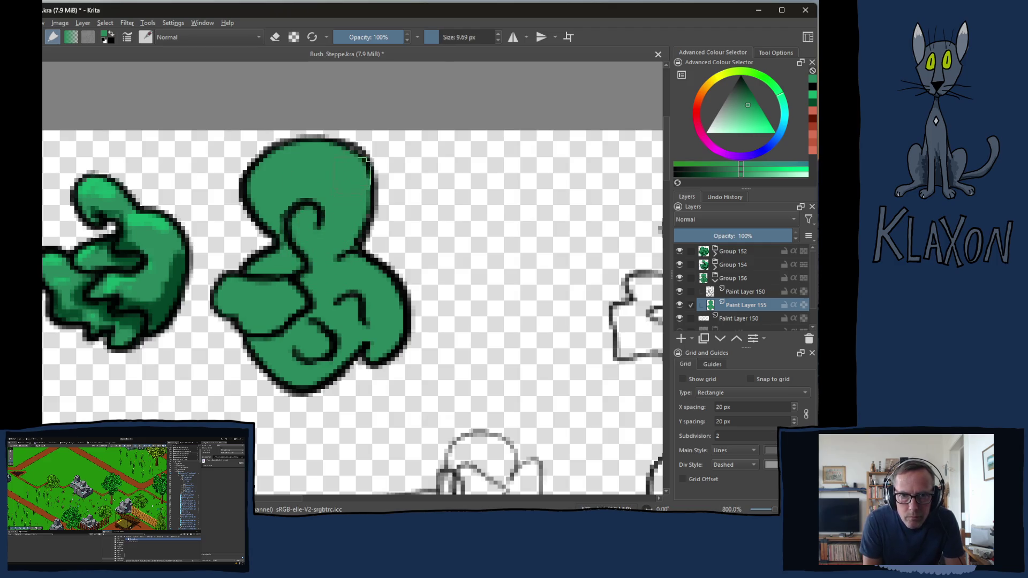
pyautogui.press('[')
pyautogui.press('[')
pyautogui.press('[')
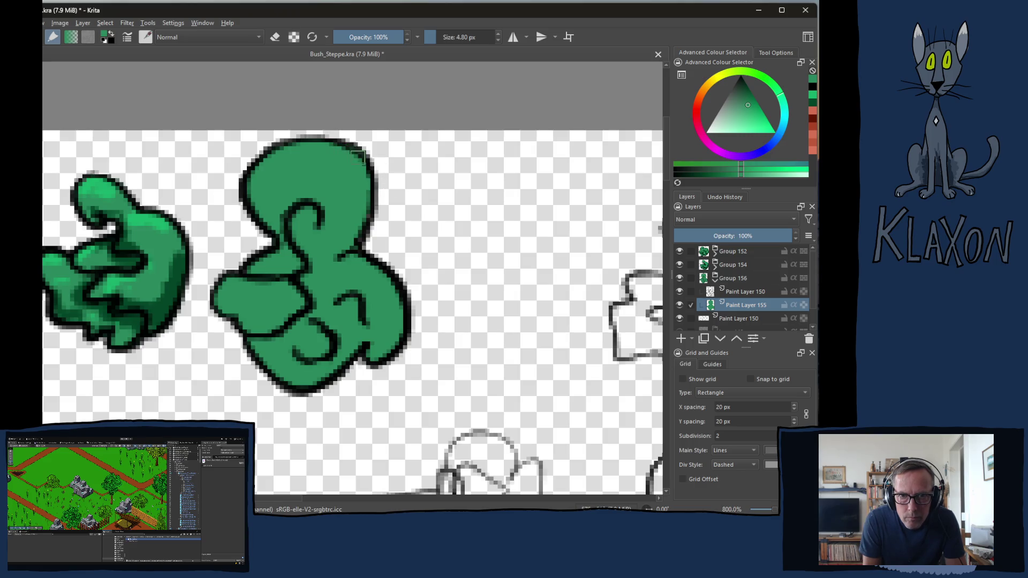
# Shade the third clump's inner areas, lower-left lobe and upper lobe's right side in dark green
pyautogui.rightClick(317, 295)
pyautogui.click(300, 266)
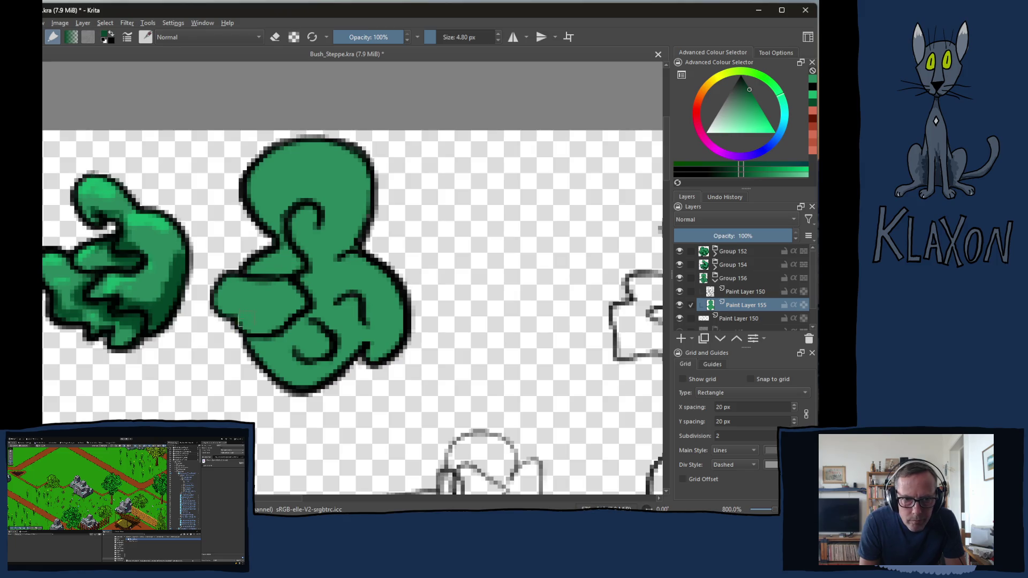
pyautogui.moveTo(267, 272)
pyautogui.mouseDown()
pyautogui.moveTo(293, 252)
pyautogui.moveTo(287, 232)
pyautogui.mouseUp()
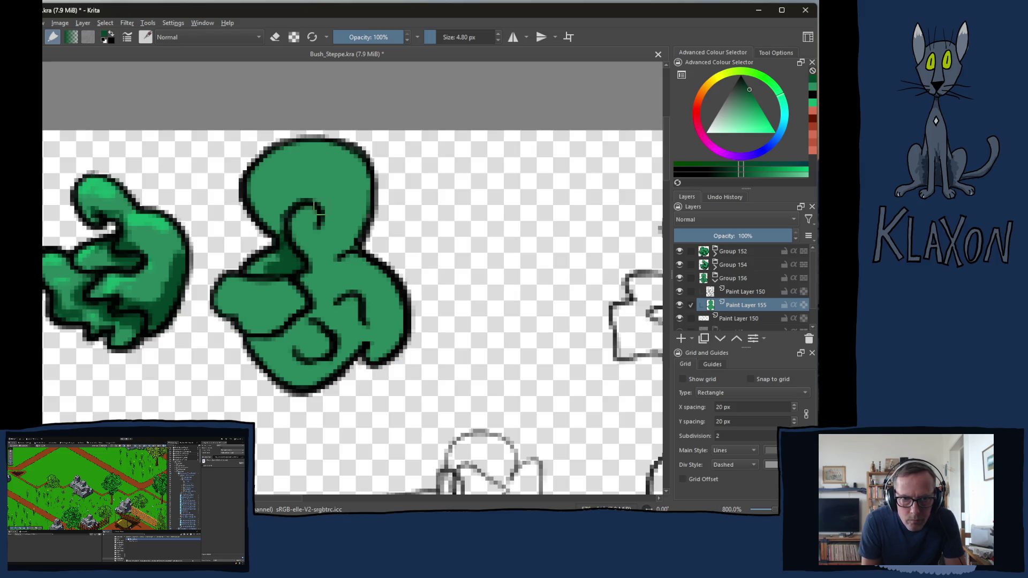
pyautogui.moveTo(248, 322)
pyautogui.mouseDown()
pyautogui.moveTo(292, 313)
pyautogui.moveTo(231, 316)
pyautogui.moveTo(266, 351)
pyautogui.moveTo(302, 302)
pyautogui.moveTo(310, 362)
pyautogui.moveTo(369, 342)
pyautogui.moveTo(381, 354)
pyautogui.moveTo(404, 327)
pyautogui.moveTo(343, 299)
pyautogui.moveTo(361, 311)
pyautogui.moveTo(355, 295)
pyautogui.mouseUp()
pyautogui.moveTo(344, 254); pyautogui.dragTo(354, 196)
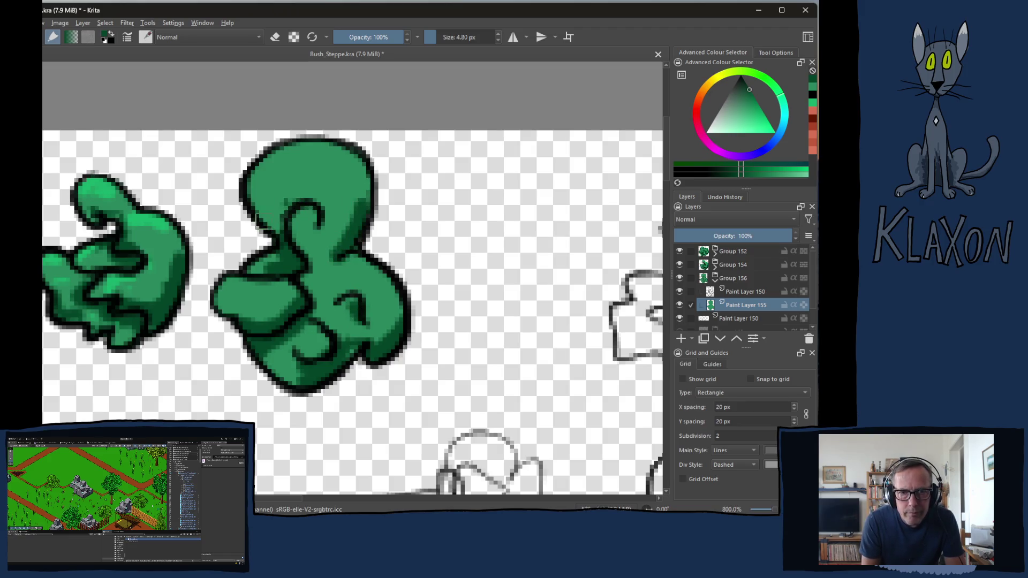
pyautogui.moveTo(283, 220); pyautogui.dragTo(273, 220)
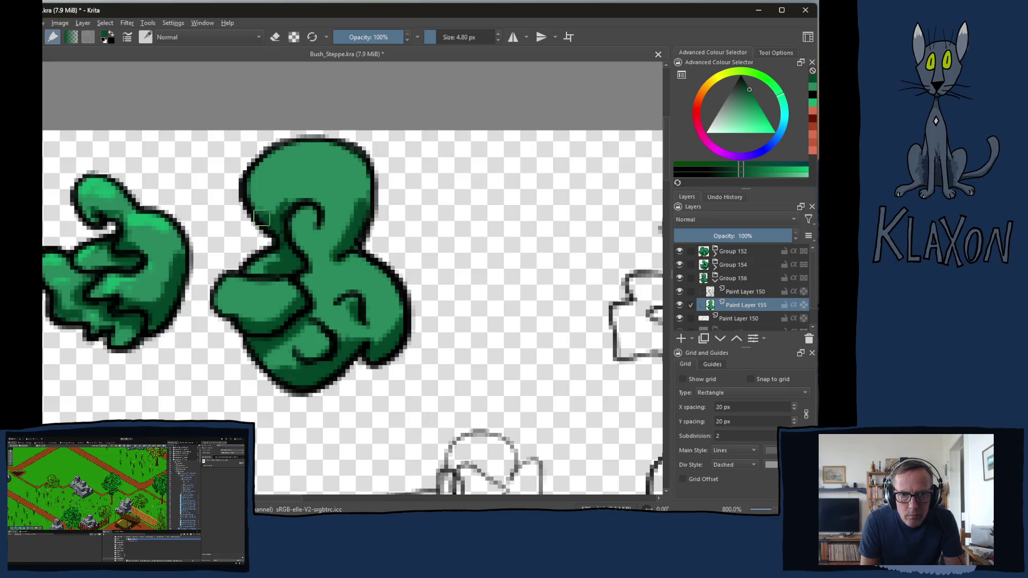
# Add brighter green highlights to the upper curl, left, right and lower-centre lobes
pyautogui.rightClick(269, 217)
pyautogui.click(248, 207)
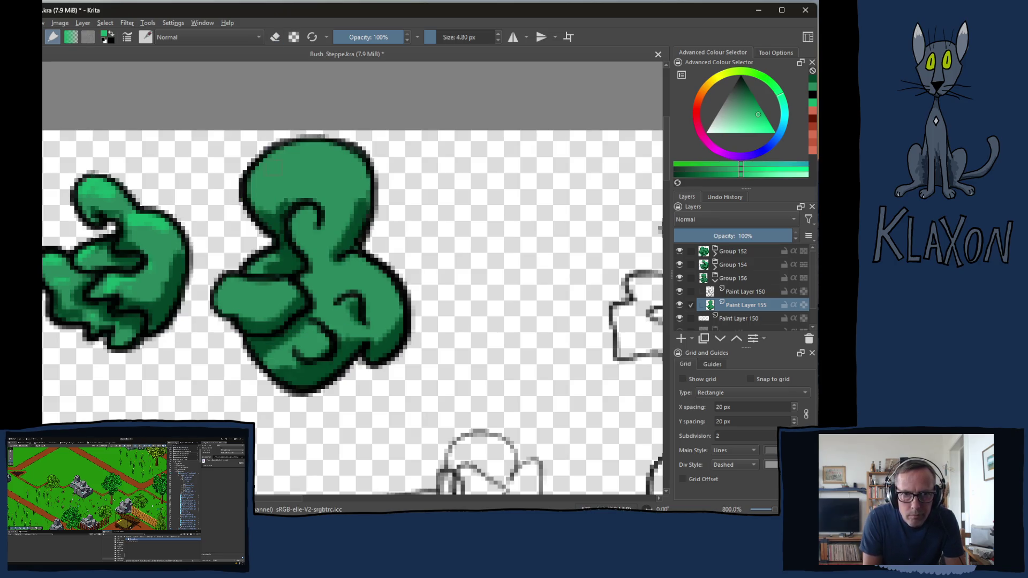
pyautogui.moveTo(256, 175)
pyautogui.mouseDown()
pyautogui.moveTo(270, 156)
pyautogui.moveTo(345, 144)
pyautogui.mouseUp()
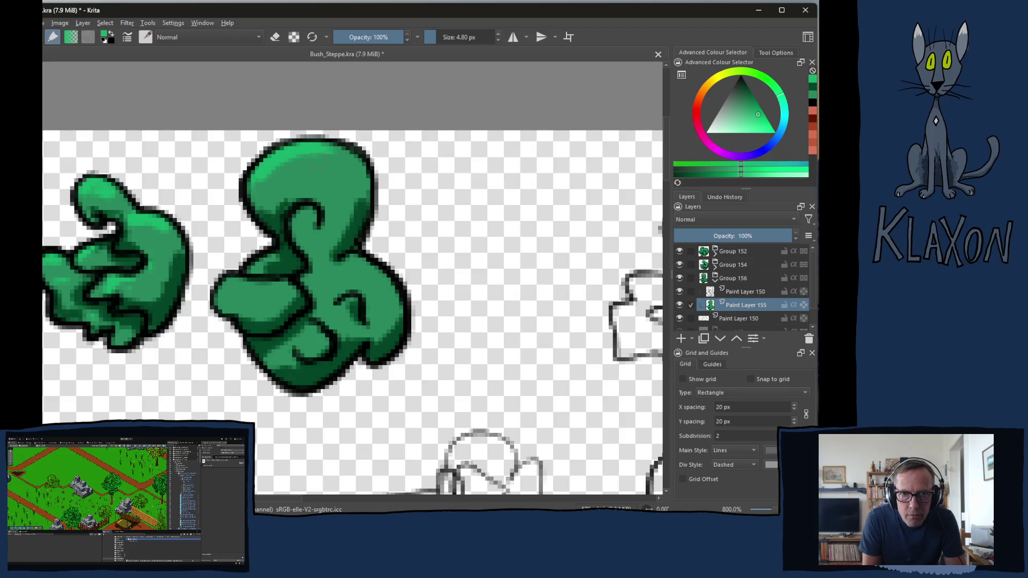
pyautogui.moveTo(312, 206); pyautogui.dragTo(297, 229)
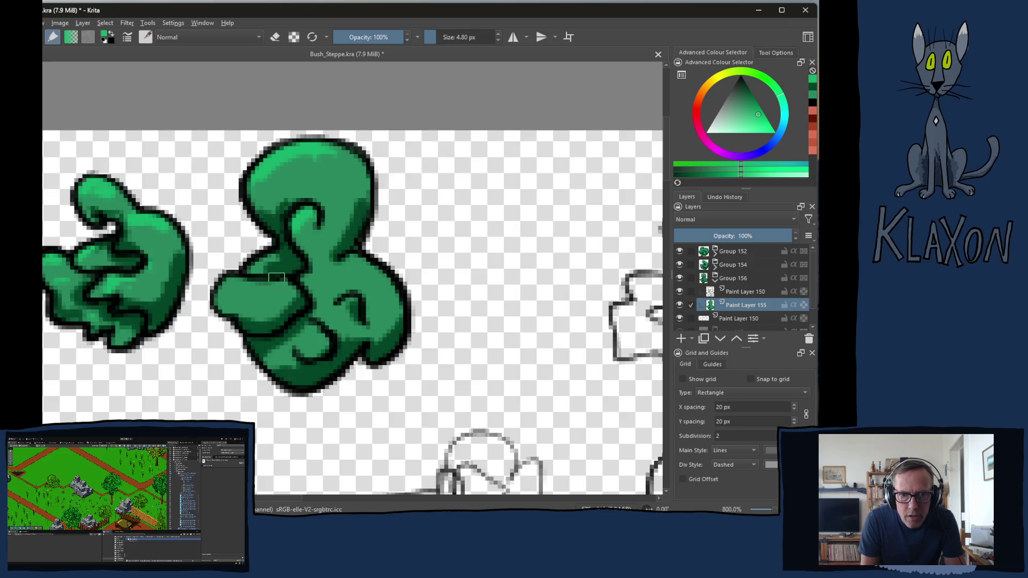
pyautogui.moveTo(234, 292); pyautogui.dragTo(272, 285)
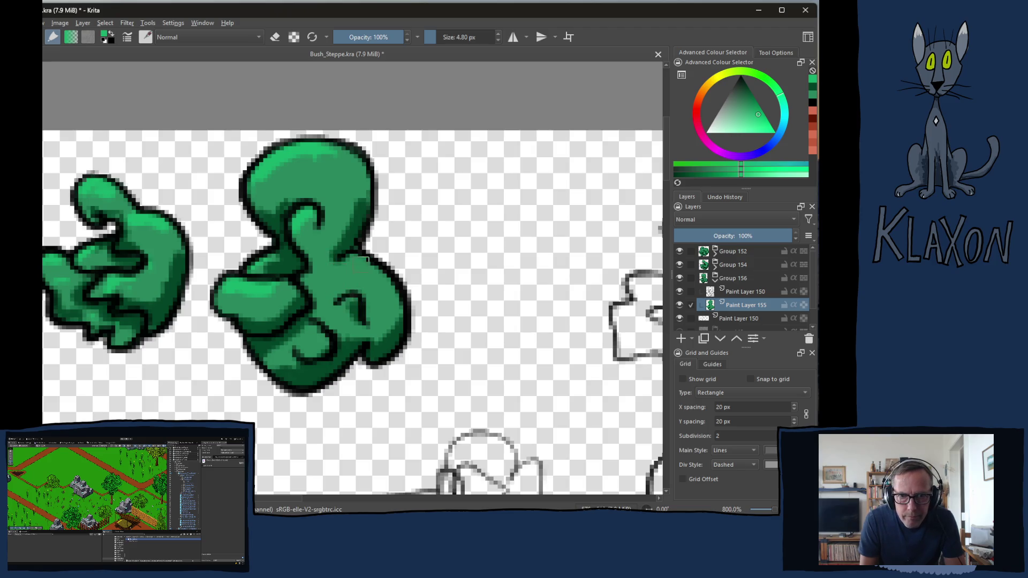
pyautogui.moveTo(366, 266); pyautogui.dragTo(397, 302)
pyautogui.moveTo(318, 334)
pyautogui.mouseDown()
pyautogui.moveTo(328, 348)
pyautogui.moveTo(305, 356)
pyautogui.mouseUp()
pyautogui.moveTo(315, 225); pyautogui.dragTo(326, 177)
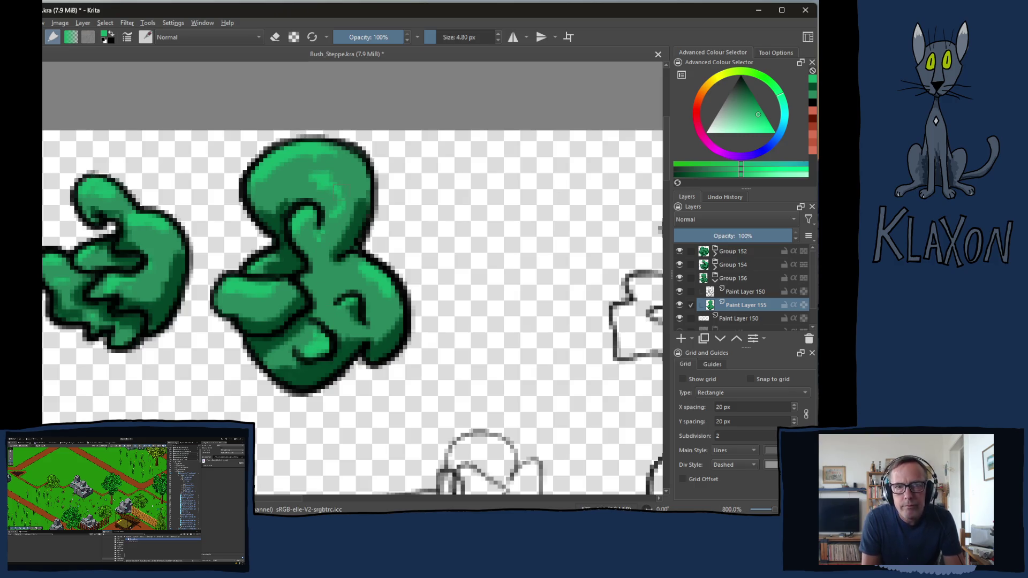
pyautogui.moveTo(161, 282); pyautogui.dragTo(332, 288)
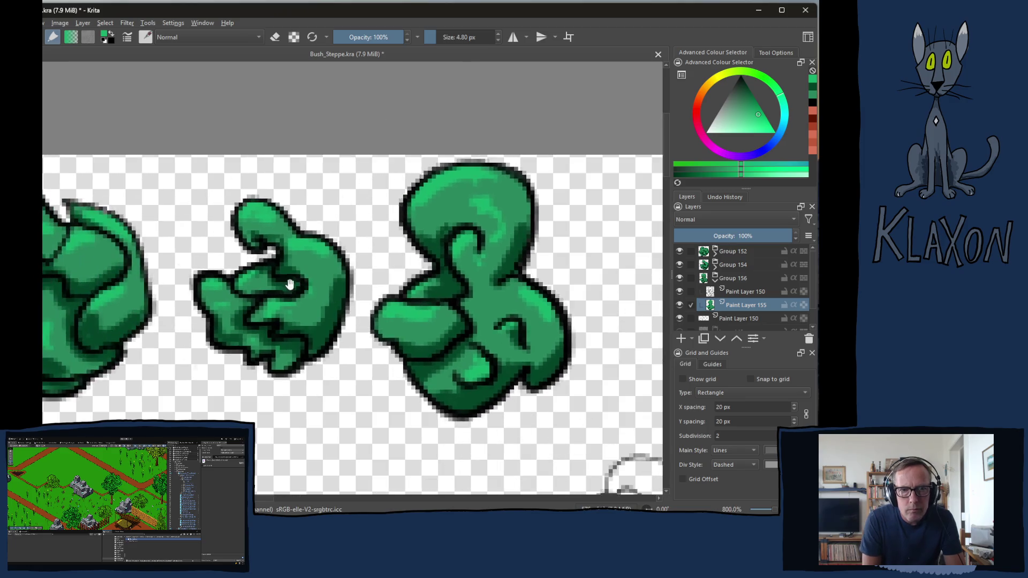
# Compare with the earlier clumps, then add dark pixels in the third clump's middle
pyautogui.moveTo(198, 288); pyautogui.dragTo(332, 293)
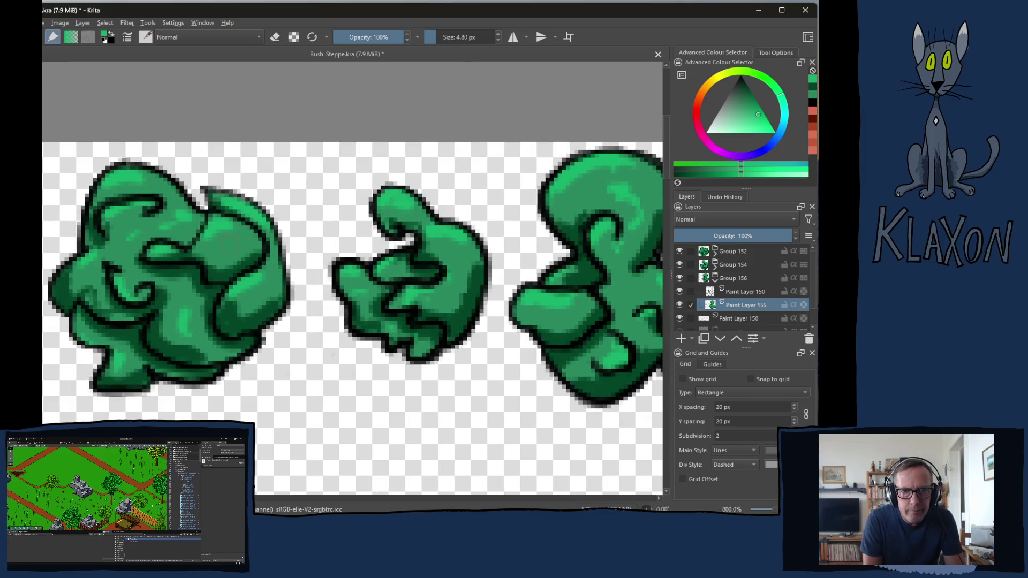
pyautogui.moveTo(537, 341); pyautogui.dragTo(320, 313)
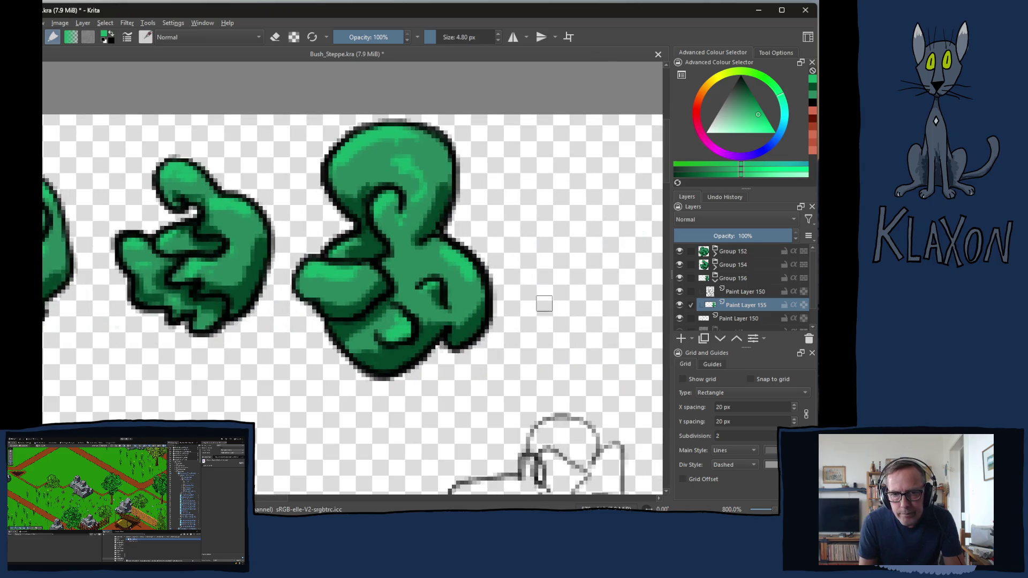
pyautogui.moveTo(387, 281); pyautogui.dragTo(382, 294)
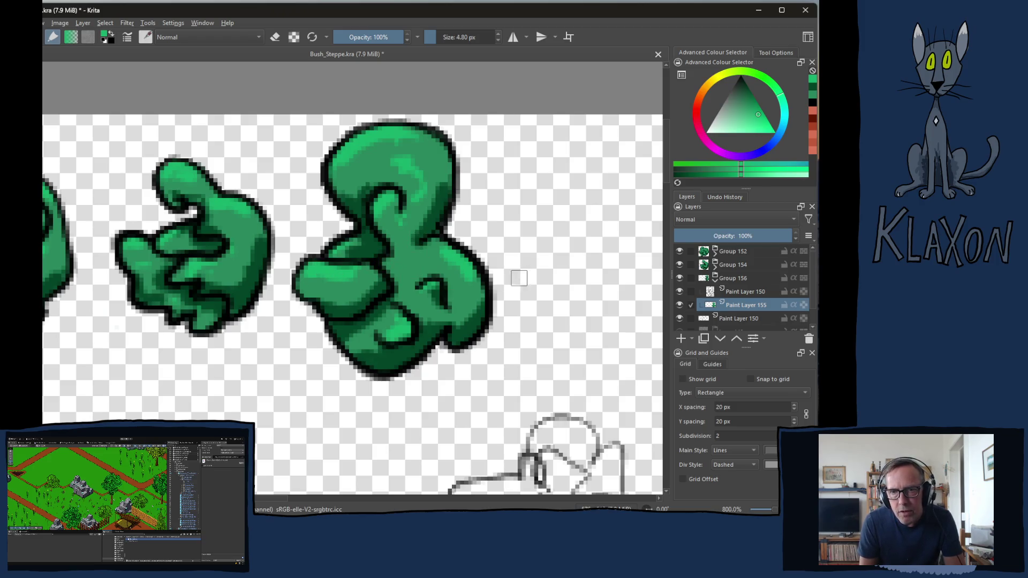
# Bring the uncoloured sketches into view, collapse Group 156 and select Paint Layer 150
pyautogui.moveTo(514, 281); pyautogui.dragTo(348, 294)
pyautogui.moveTo(410, 306); pyautogui.dragTo(334, 292)
pyautogui.click(716, 282)
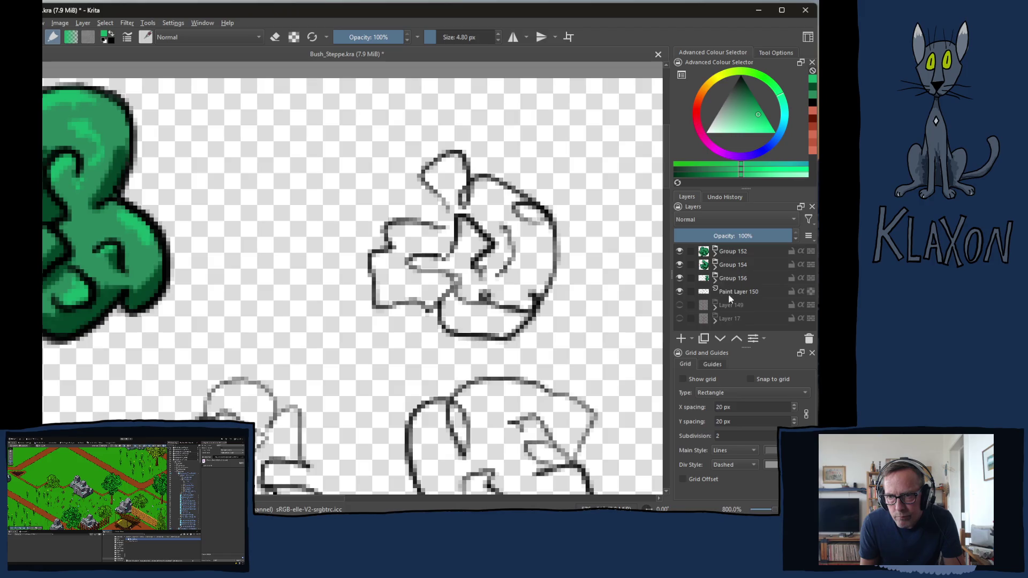
pyautogui.click(737, 294)
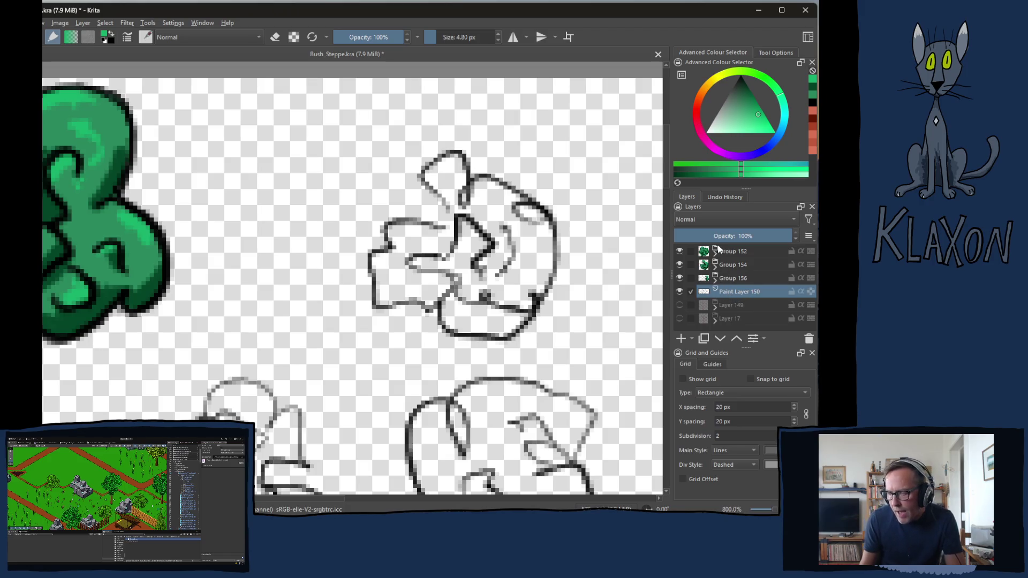
pyautogui.moveTo(719, 247)
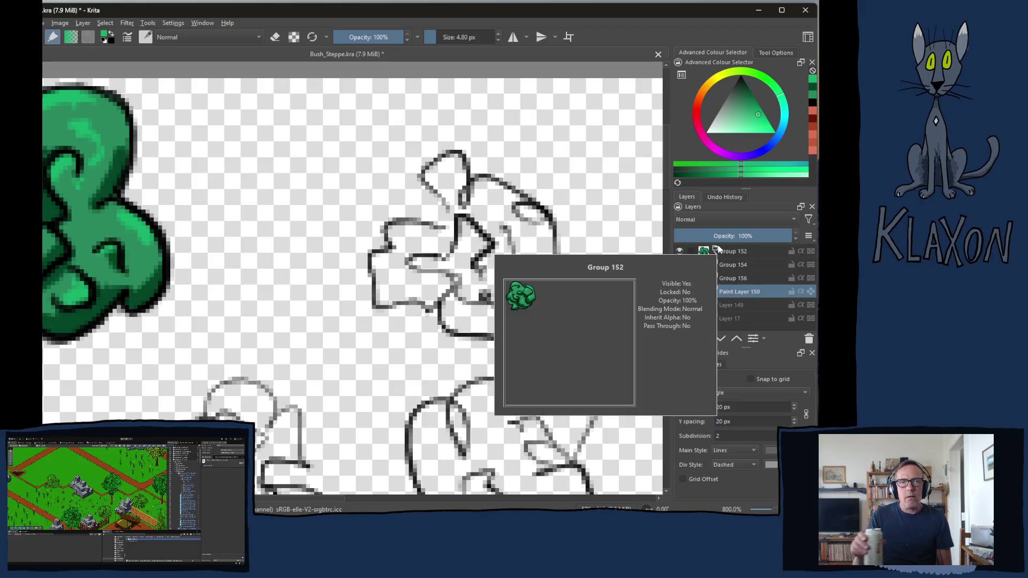
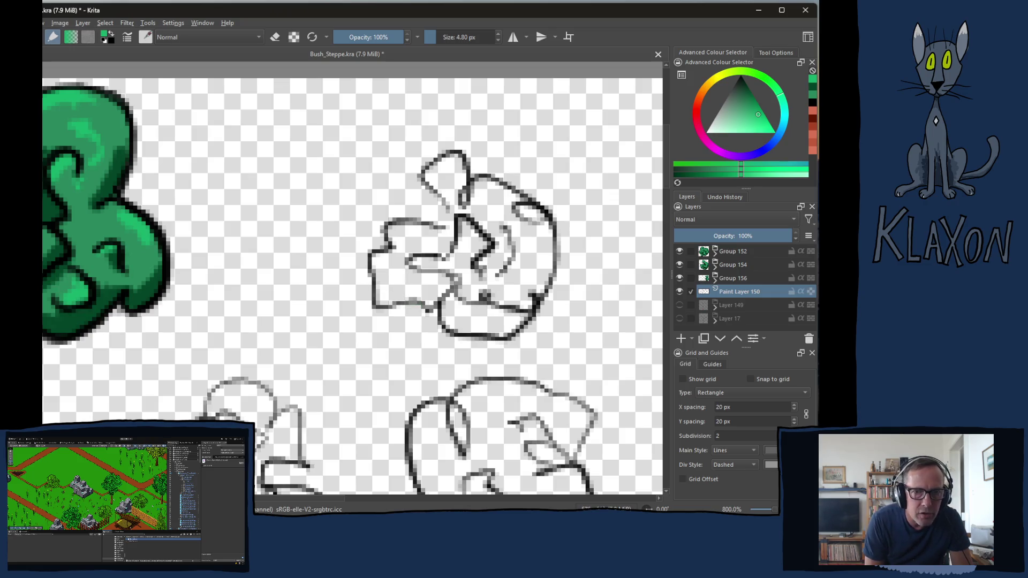
# Cut the upper bush sketch onto its own layer and shift it up and left
pyautogui.moveTo(505, 146)
pyautogui.mouseDown()
pyautogui.moveTo(424, 142)
pyautogui.moveTo(347, 285)
pyautogui.moveTo(445, 360)
pyautogui.moveTo(557, 327)
pyautogui.moveTo(524, 143)
pyautogui.moveTo(505, 147)
pyautogui.mouseUp()
pyautogui.rightClick(450, 255)
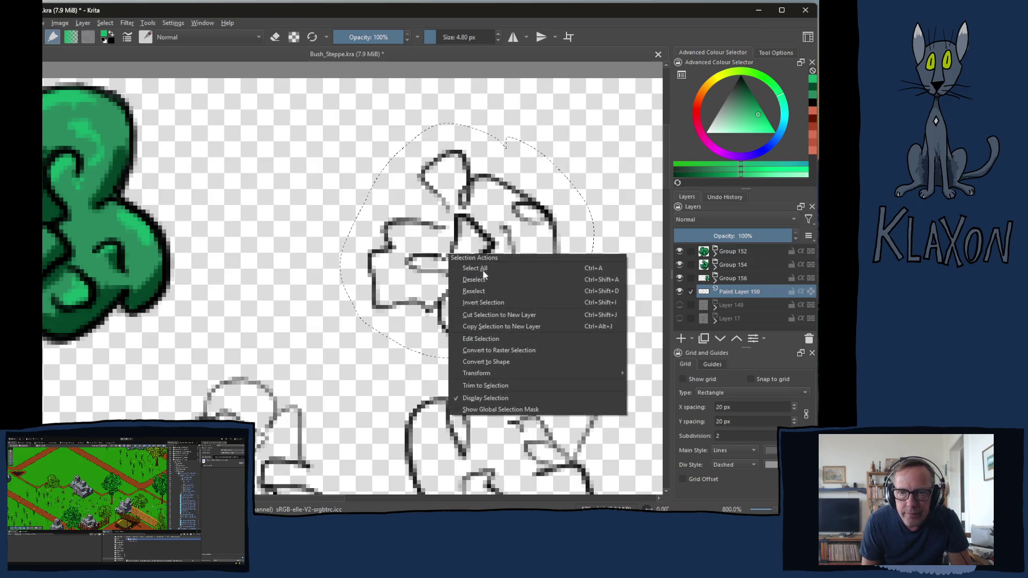
pyautogui.click(490, 314)
pyautogui.press('t')
pyautogui.moveTo(496, 279); pyautogui.dragTo(340, 238)
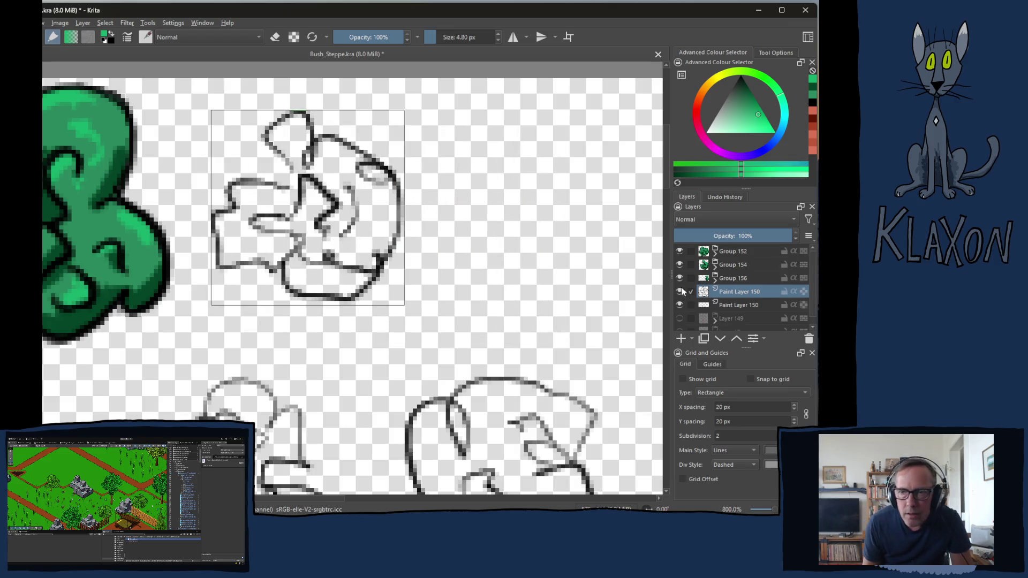
# Add a new empty layer and group it with the cut sketch layer as Group 158
pyautogui.click(738, 307)
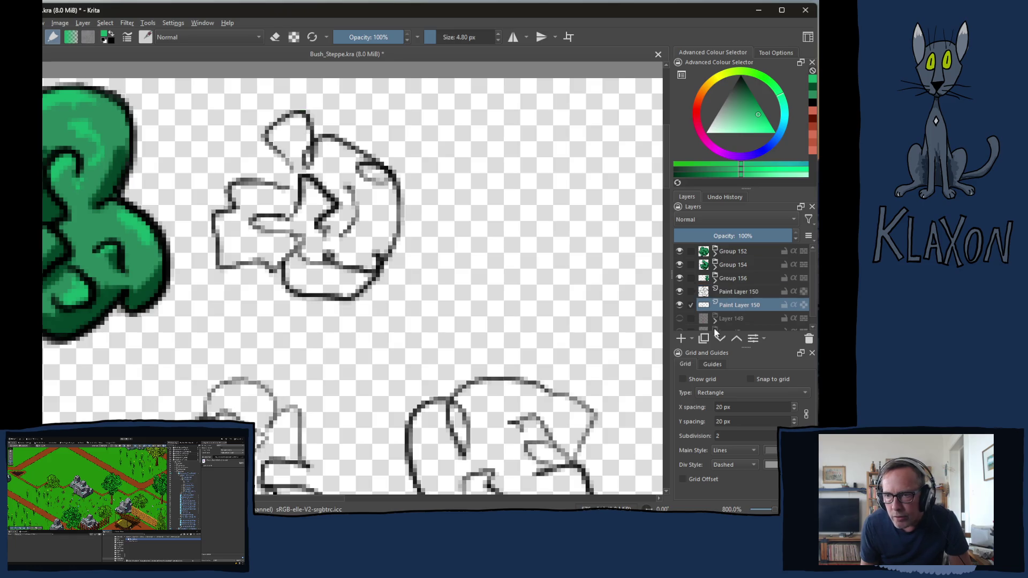
pyautogui.click(682, 338)
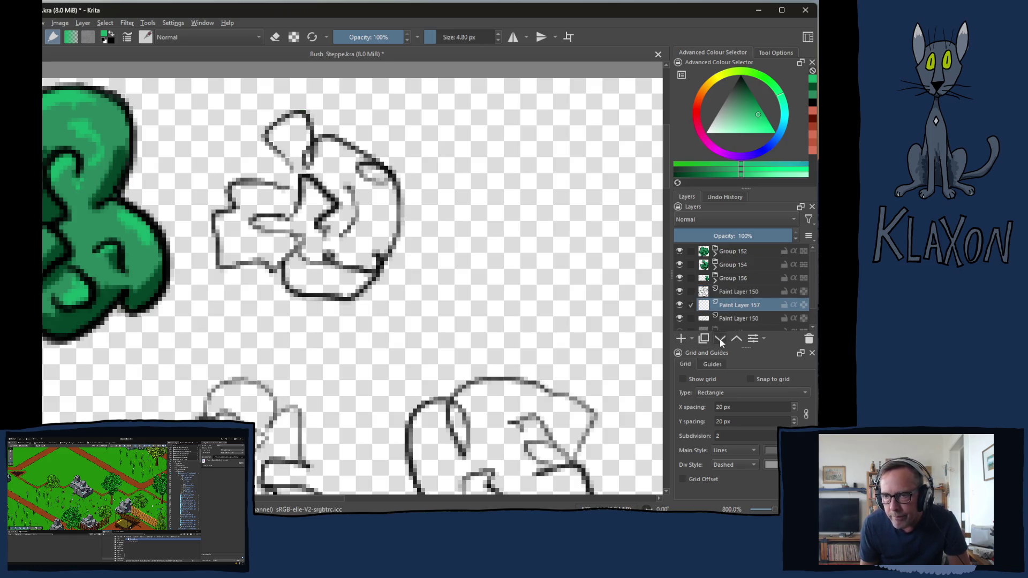
pyautogui.click(737, 338)
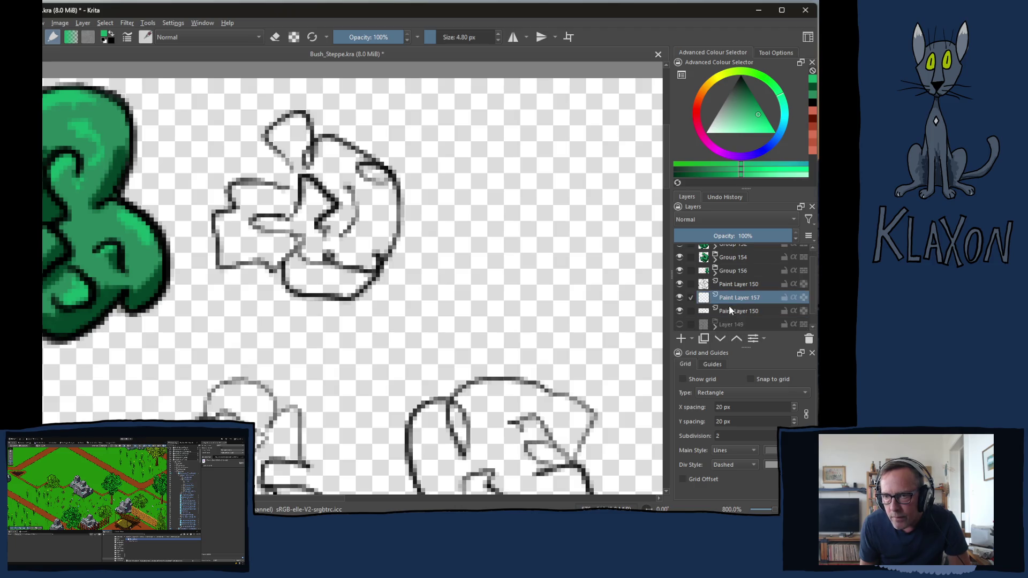
pyautogui.keyDown('ctrl'); pyautogui.click(733, 289); pyautogui.keyUp('ctrl')
pyautogui.hotkey('ctrl', 'g')
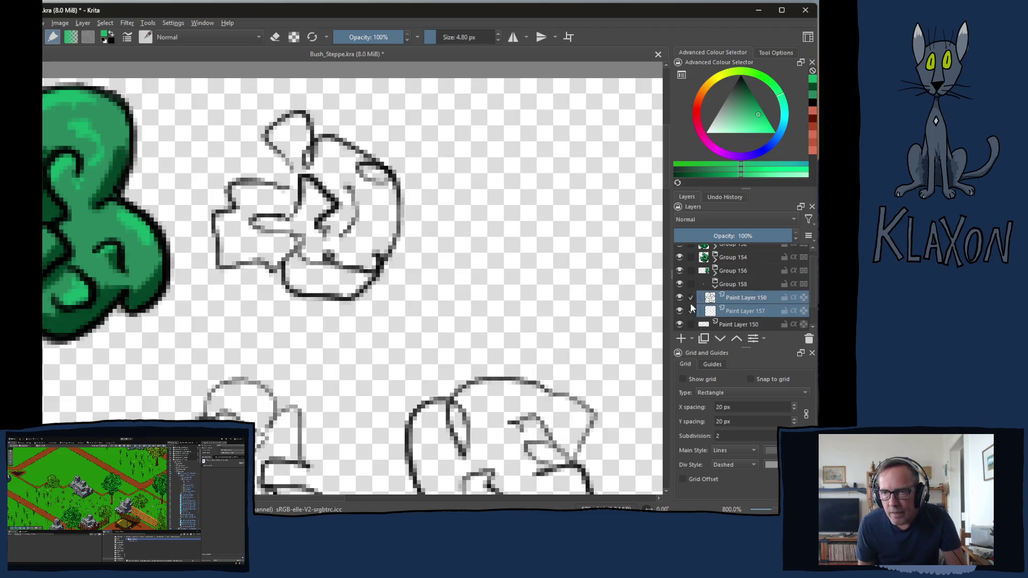
pyautogui.click(736, 301)
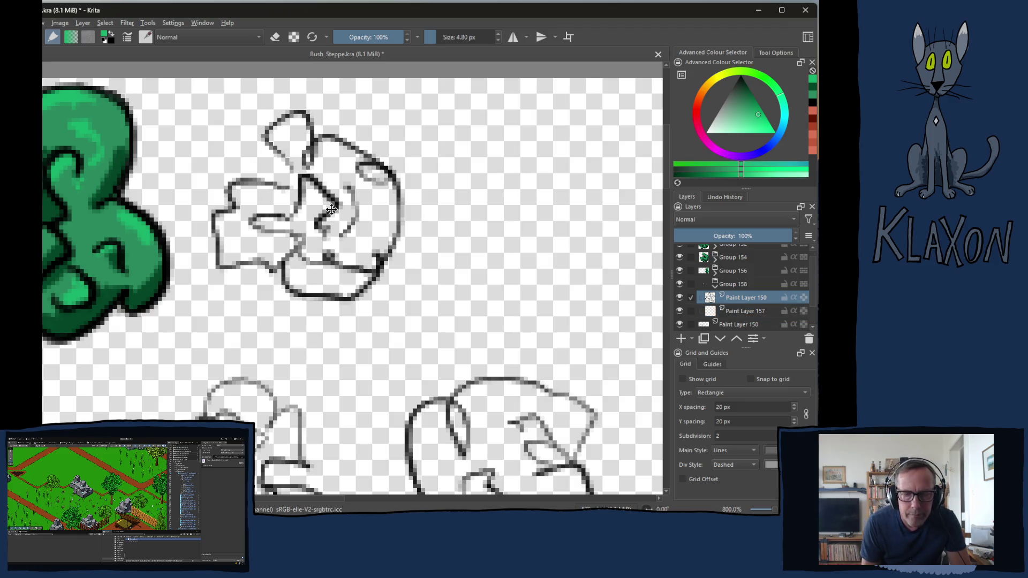
# Choose a black inking brush from the pop-up palette at 2.77 px
pyautogui.press('e')
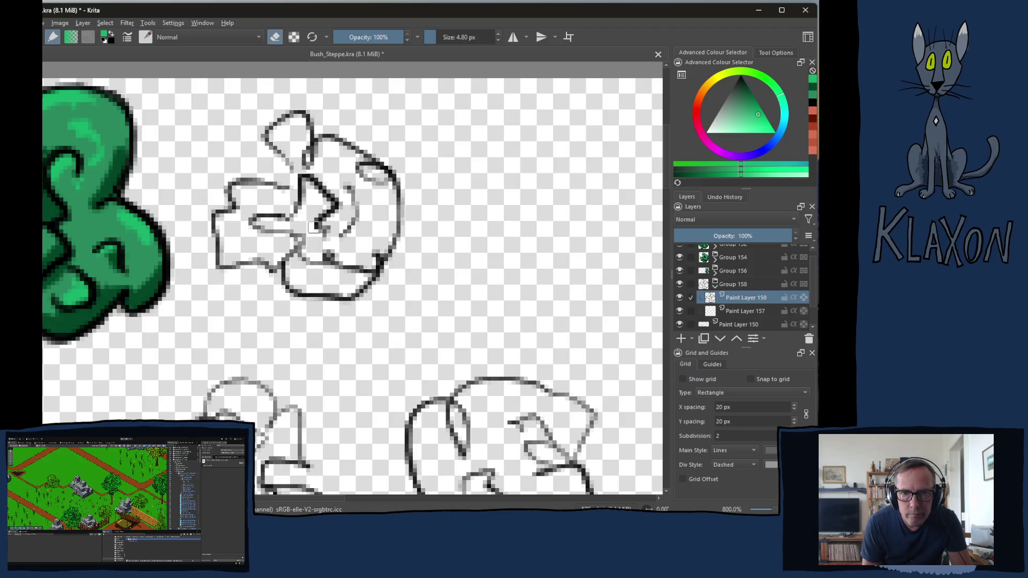
pyautogui.rightClick(307, 189)
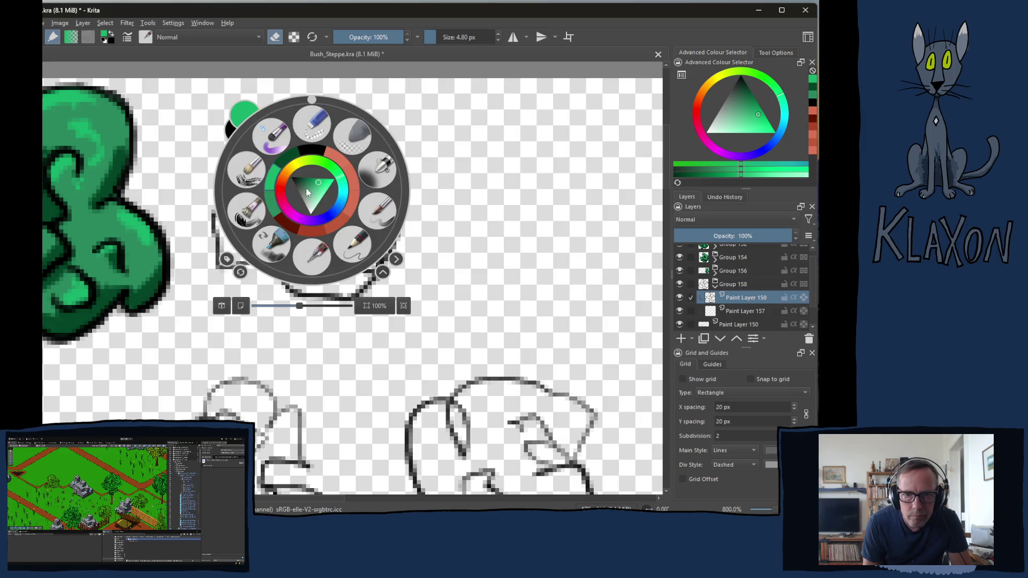
pyautogui.click(314, 158)
pyautogui.press('e')
pyautogui.press('[')
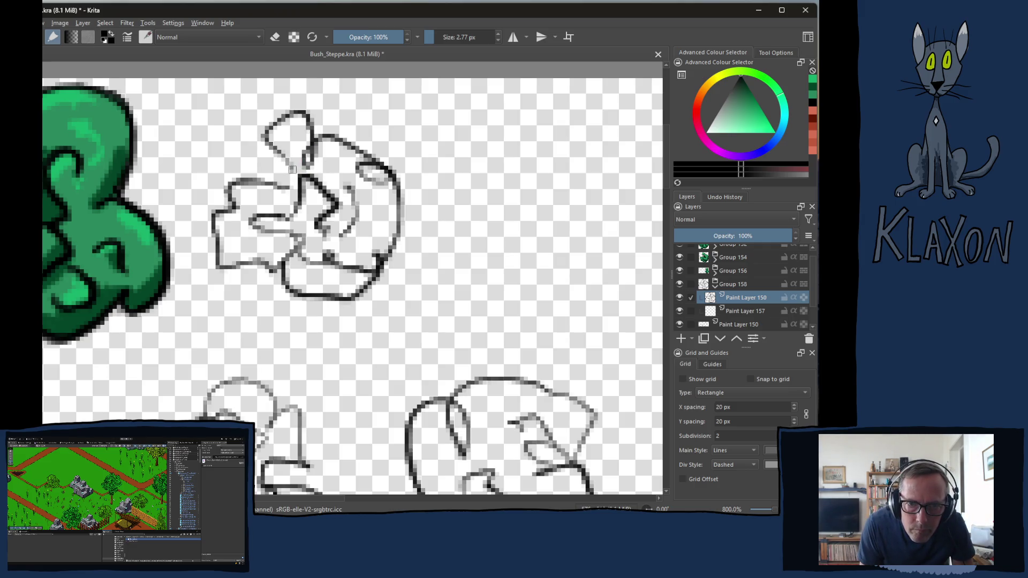
# Ink the bush's outer edges and inner swirls with bold black strokes
pyautogui.moveTo(294, 174)
pyautogui.mouseDown()
pyautogui.moveTo(266, 135)
pyautogui.moveTo(288, 113)
pyautogui.moveTo(319, 139)
pyautogui.mouseUp()
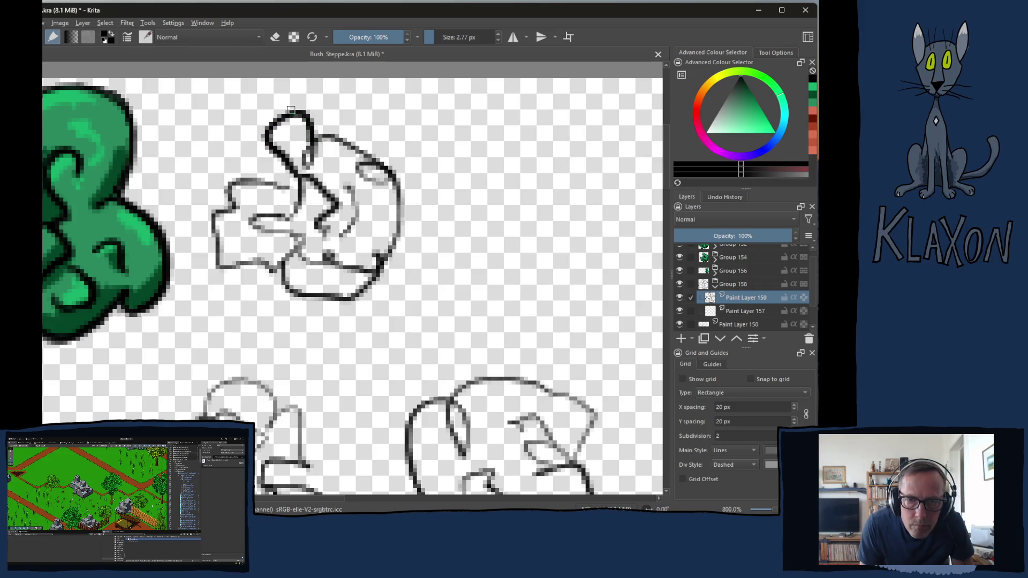
pyautogui.moveTo(315, 141)
pyautogui.mouseDown()
pyautogui.moveTo(360, 148)
pyautogui.moveTo(389, 182)
pyautogui.moveTo(397, 175)
pyautogui.moveTo(400, 210)
pyautogui.moveTo(379, 263)
pyautogui.moveTo(374, 247)
pyautogui.moveTo(381, 273)
pyautogui.mouseUp()
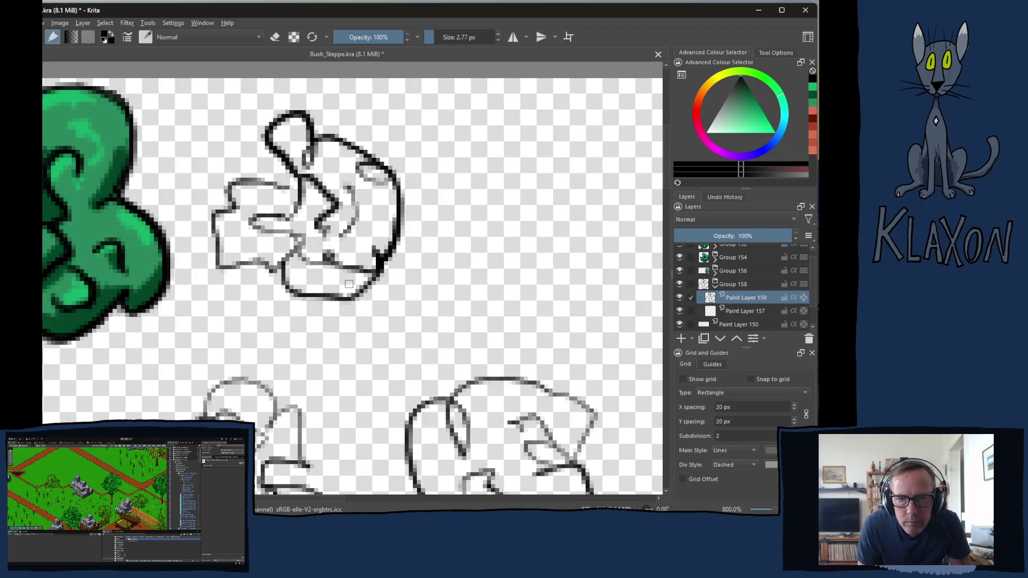
pyautogui.moveTo(300, 249)
pyautogui.mouseDown()
pyautogui.moveTo(281, 276)
pyautogui.moveTo(299, 298)
pyautogui.moveTo(369, 285)
pyautogui.mouseUp()
pyautogui.moveTo(374, 267)
pyautogui.mouseDown()
pyautogui.moveTo(313, 259)
pyautogui.moveTo(304, 231)
pyautogui.mouseUp()
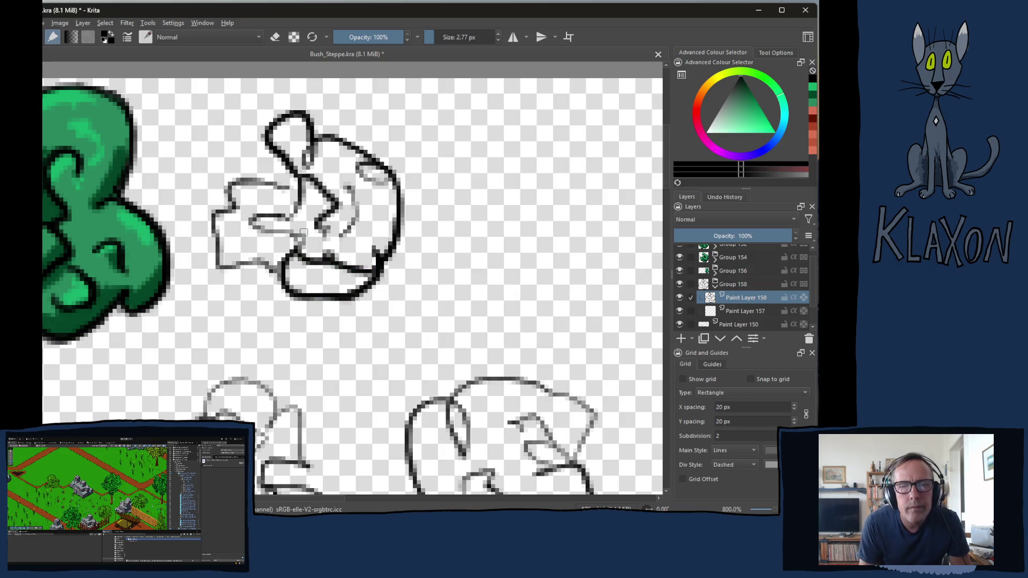
pyautogui.moveTo(298, 183)
pyautogui.mouseDown()
pyautogui.moveTo(291, 219)
pyautogui.moveTo(265, 222)
pyautogui.moveTo(262, 234)
pyautogui.moveTo(300, 231)
pyautogui.moveTo(301, 250)
pyautogui.mouseUp()
pyautogui.moveTo(298, 192)
pyautogui.mouseDown()
pyautogui.moveTo(231, 187)
pyautogui.moveTo(216, 229)
pyautogui.moveTo(237, 265)
pyautogui.moveTo(278, 267)
pyautogui.mouseUp()
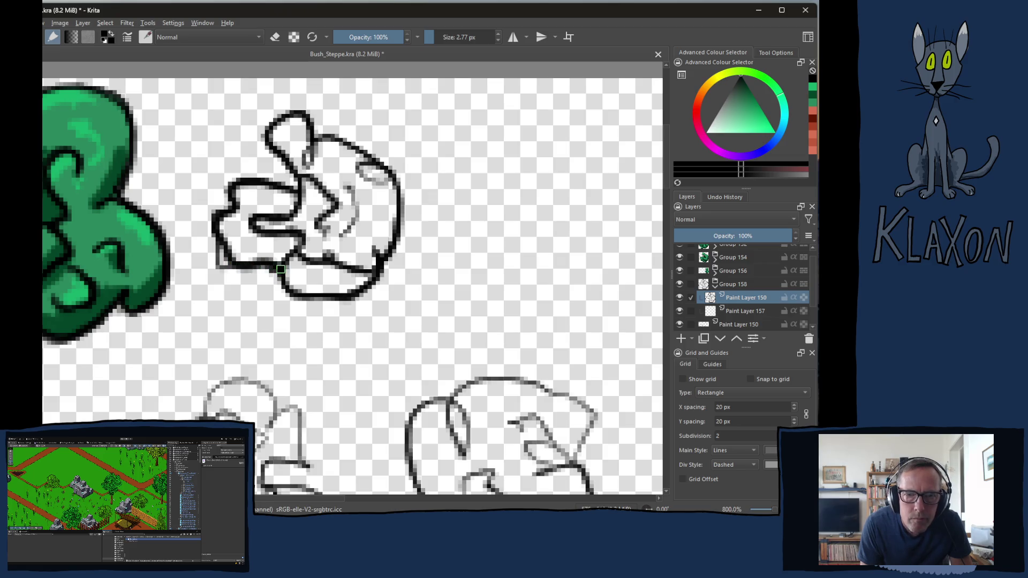
pyautogui.moveTo(347, 187)
pyautogui.mouseDown()
pyautogui.moveTo(360, 206)
pyautogui.moveTo(343, 243)
pyautogui.mouseUp()
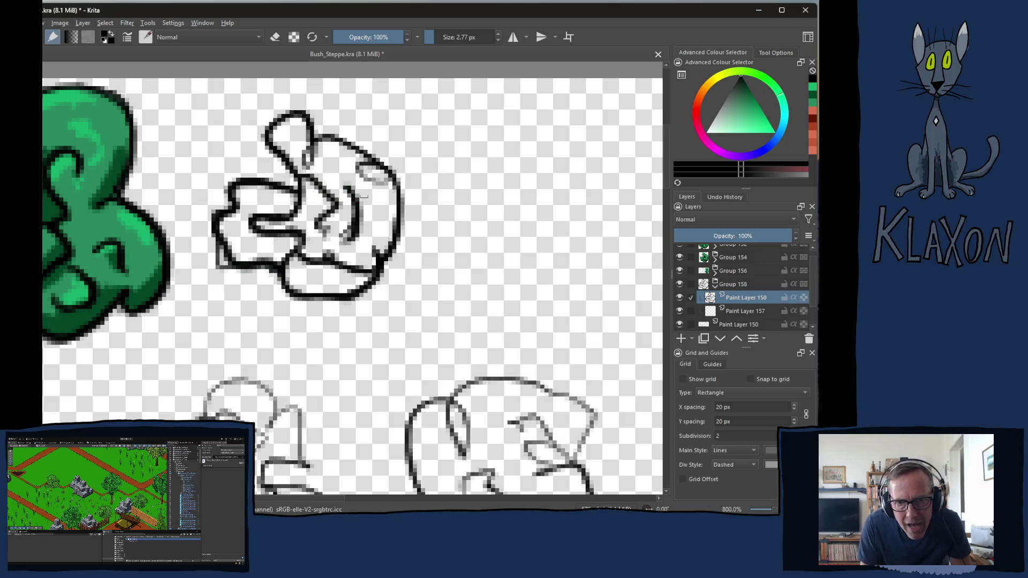
pyautogui.moveTo(312, 183)
pyautogui.mouseDown()
pyautogui.moveTo(335, 203)
pyautogui.moveTo(316, 225)
pyautogui.moveTo(334, 230)
pyautogui.moveTo(331, 221)
pyautogui.mouseUp()
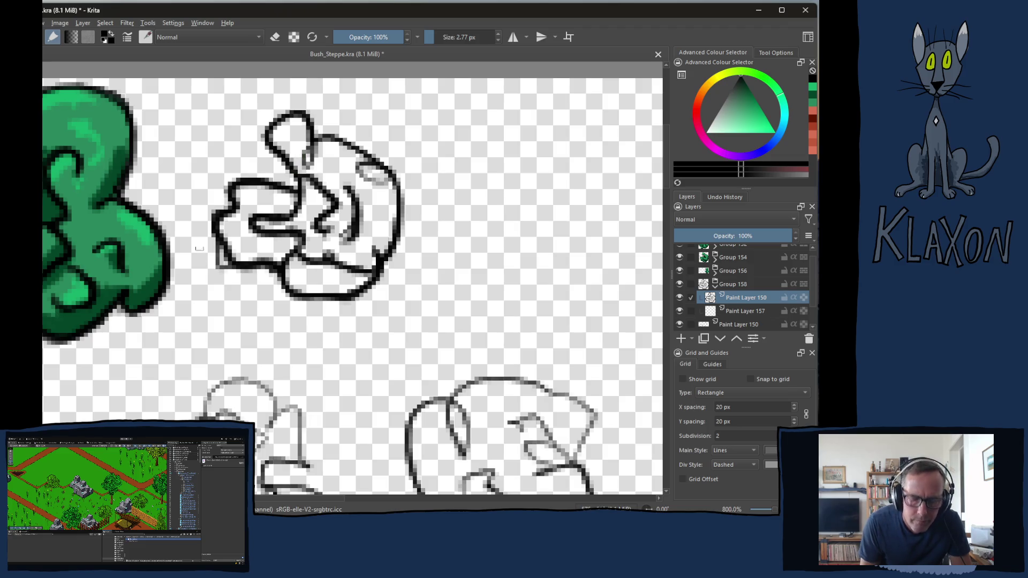
pyautogui.moveTo(215, 255)
pyautogui.mouseDown()
pyautogui.moveTo(233, 282)
pyautogui.moveTo(209, 242)
pyautogui.mouseUp()
pyautogui.press('e')
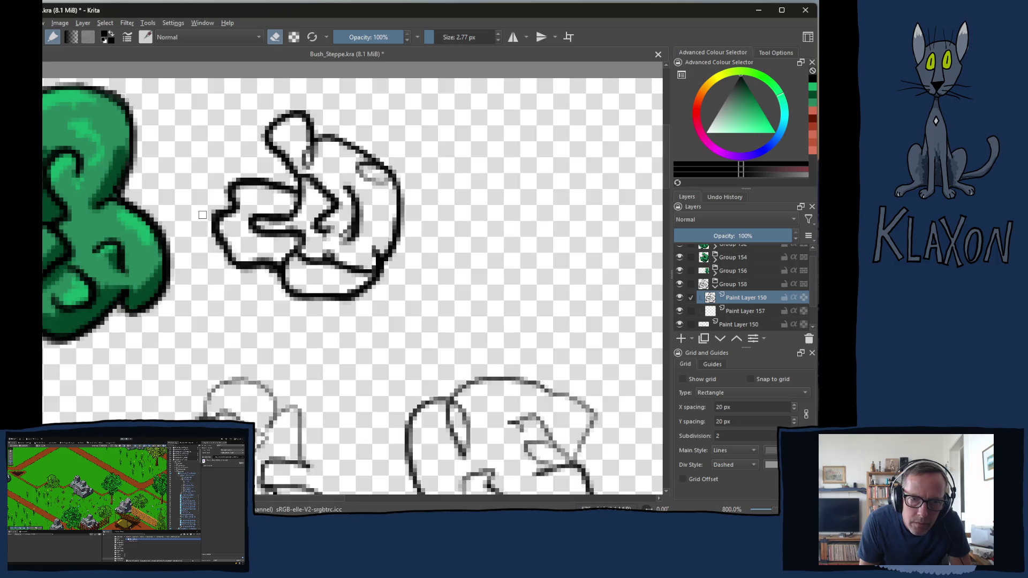
# Erase stray grey sketch pixels and part of the inner swirl line
pyautogui.moveTo(318, 144)
pyautogui.mouseDown()
pyautogui.moveTo(308, 166)
pyautogui.moveTo(366, 163)
pyautogui.moveTo(388, 193)
pyautogui.mouseUp()
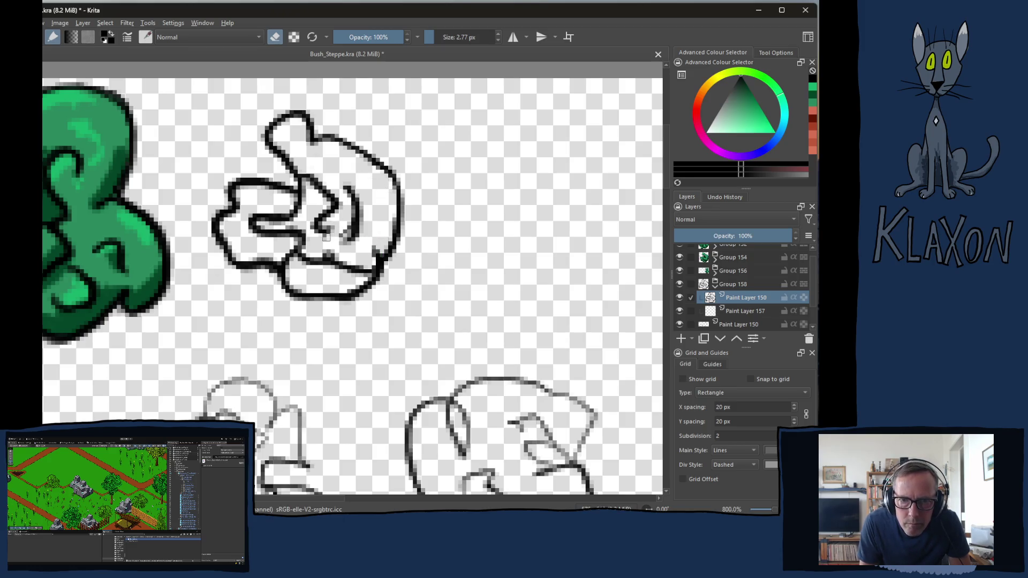
pyautogui.moveTo(345, 234); pyautogui.dragTo(336, 251)
pyautogui.moveTo(314, 171)
pyautogui.mouseDown()
pyautogui.moveTo(311, 186)
pyautogui.moveTo(333, 172)
pyautogui.mouseUp()
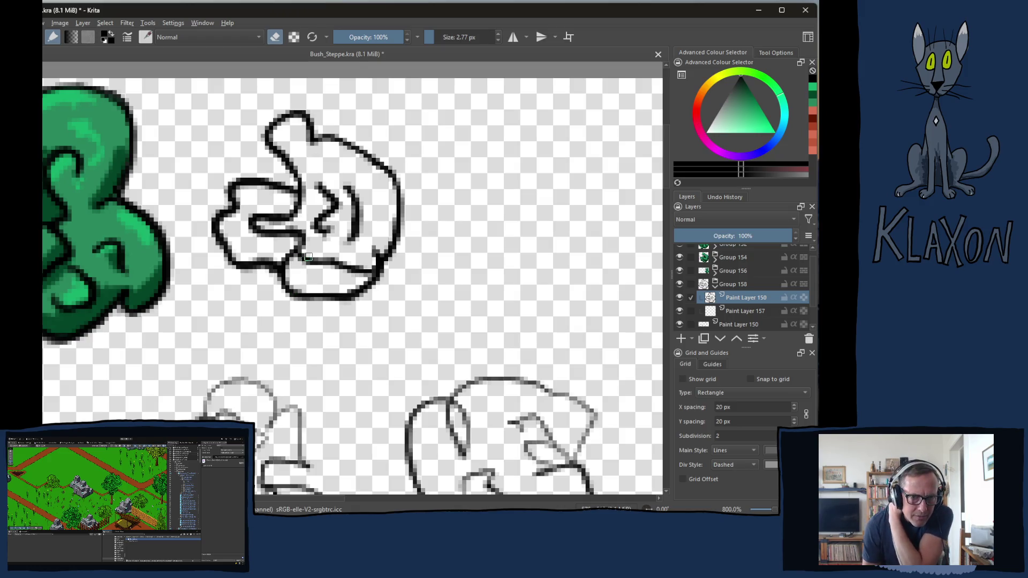
pyautogui.moveTo(305, 250); pyautogui.dragTo(295, 246)
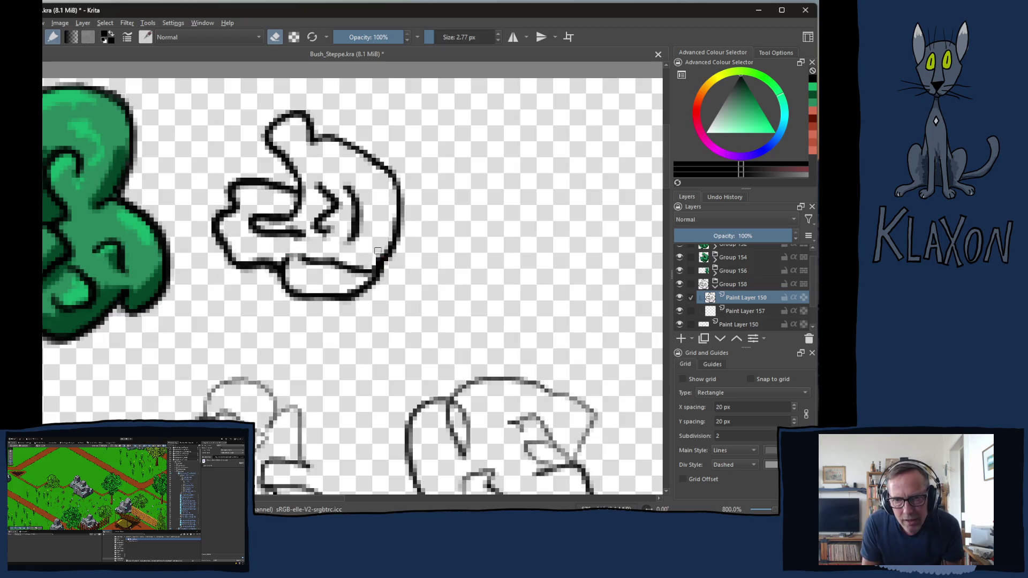
# Redraw the outline at the bottom junction and clean its stray pixels
pyautogui.press('e')
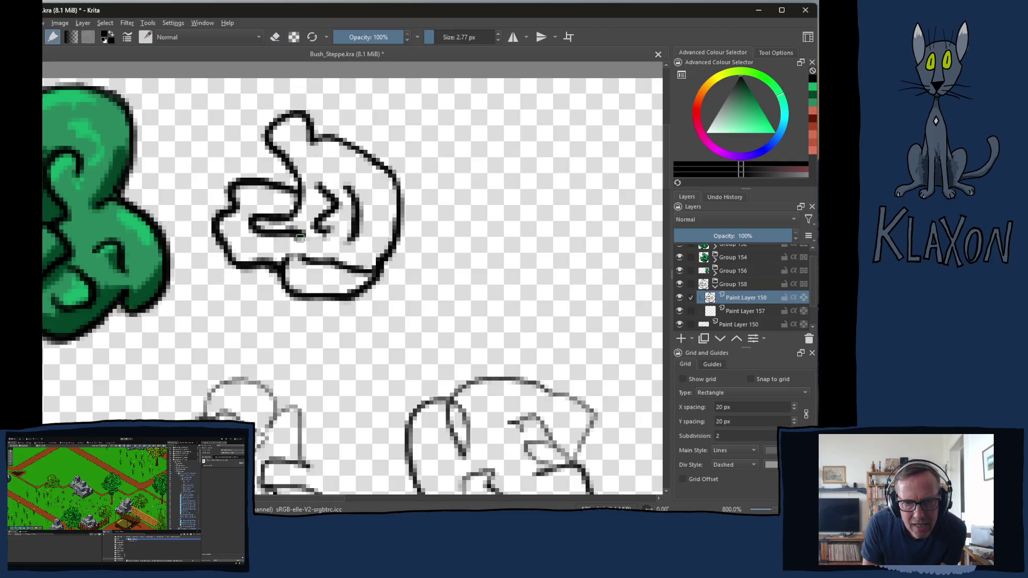
pyautogui.moveTo(302, 236)
pyautogui.mouseDown()
pyautogui.moveTo(309, 257)
pyautogui.moveTo(335, 252)
pyautogui.moveTo(295, 273)
pyautogui.mouseUp()
pyautogui.press('e')
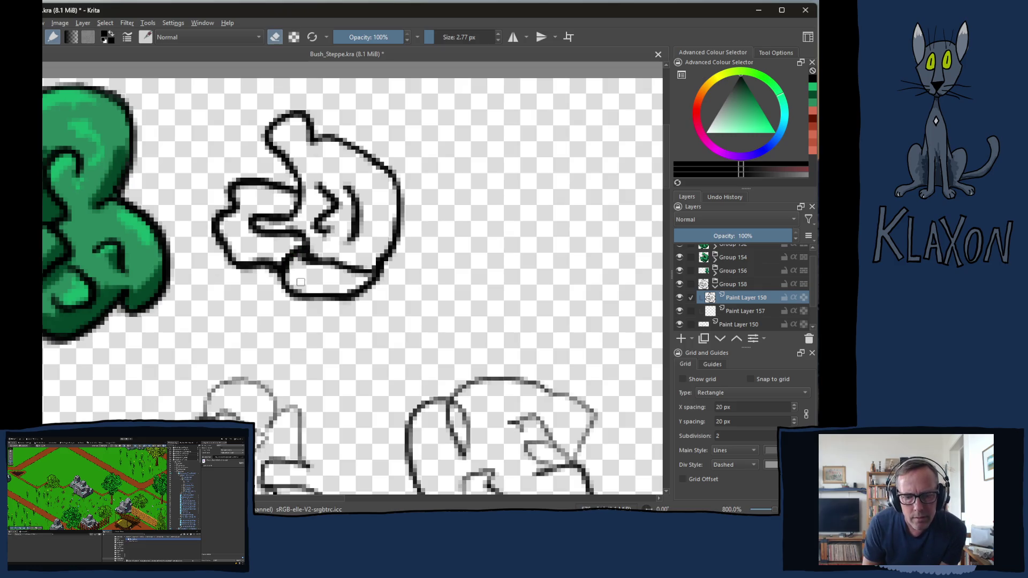
pyautogui.moveTo(303, 258); pyautogui.dragTo(300, 263)
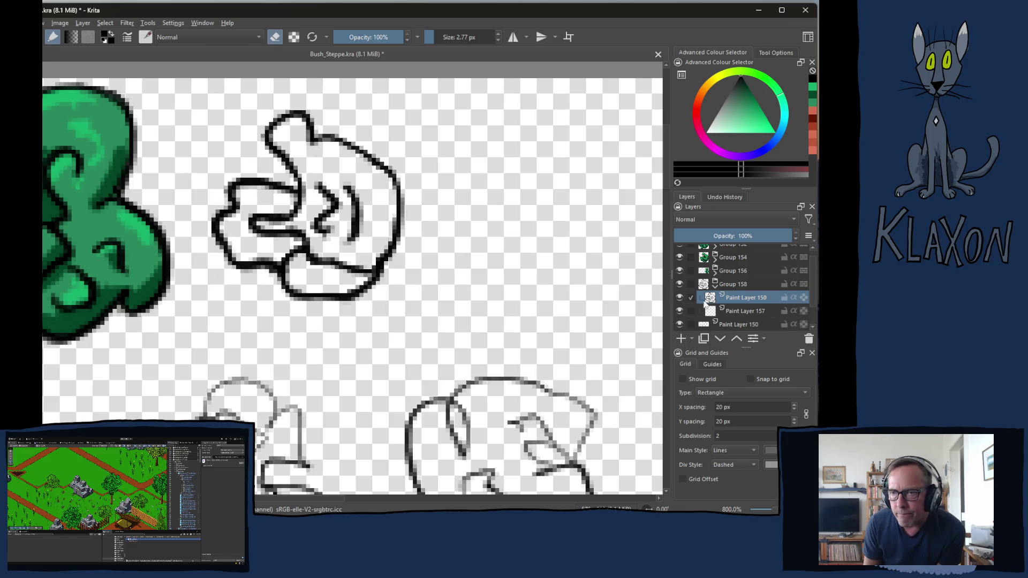
# Flood-fill the bush's left, upper and bottom lobes green on Paint Layer 157
pyautogui.click(730, 311)
pyautogui.press('e')
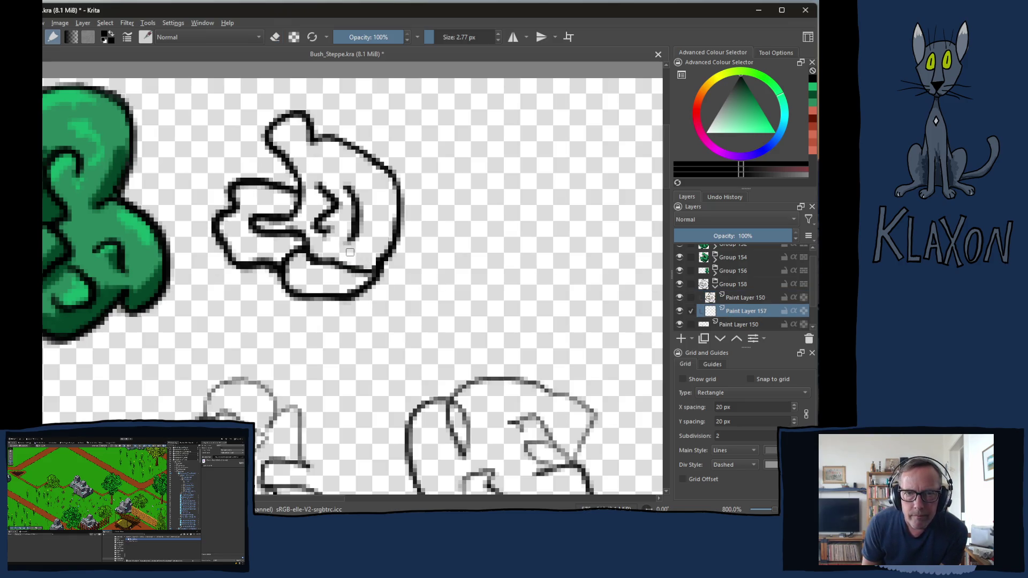
pyautogui.rightClick(341, 247)
pyautogui.click(307, 269)
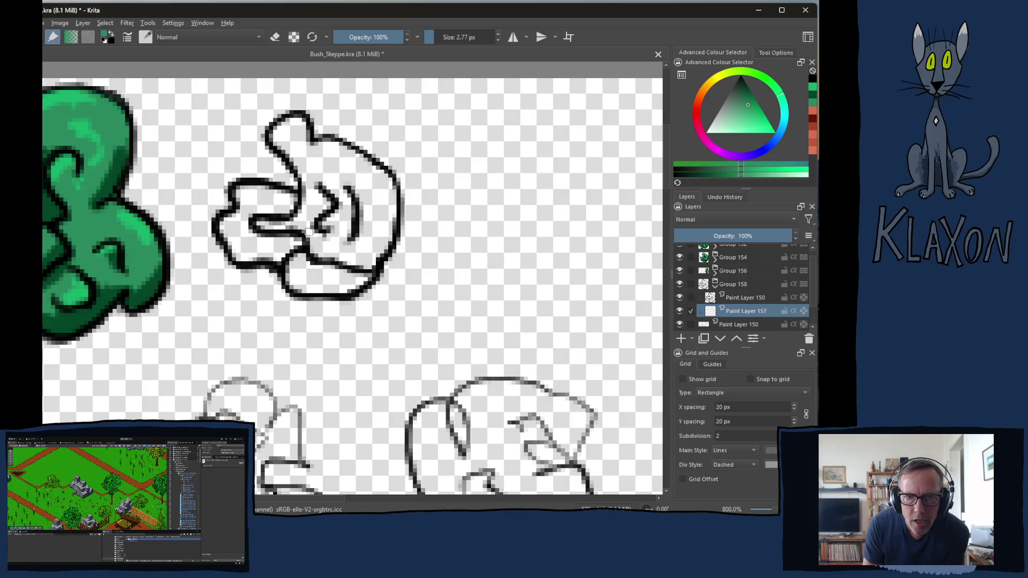
pyautogui.press('f')
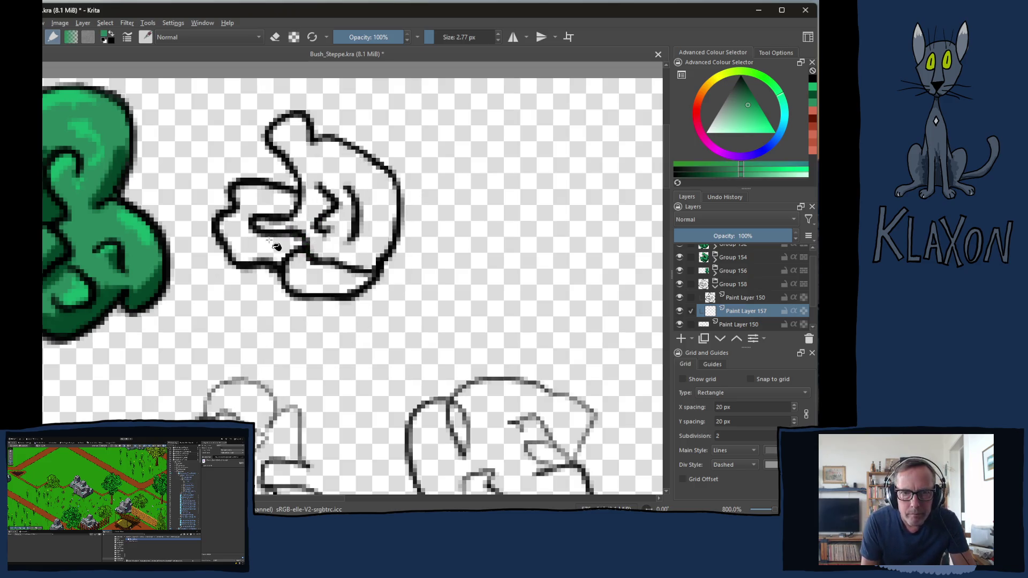
pyautogui.click(277, 247)
pyautogui.click(310, 220)
pyautogui.click(323, 279)
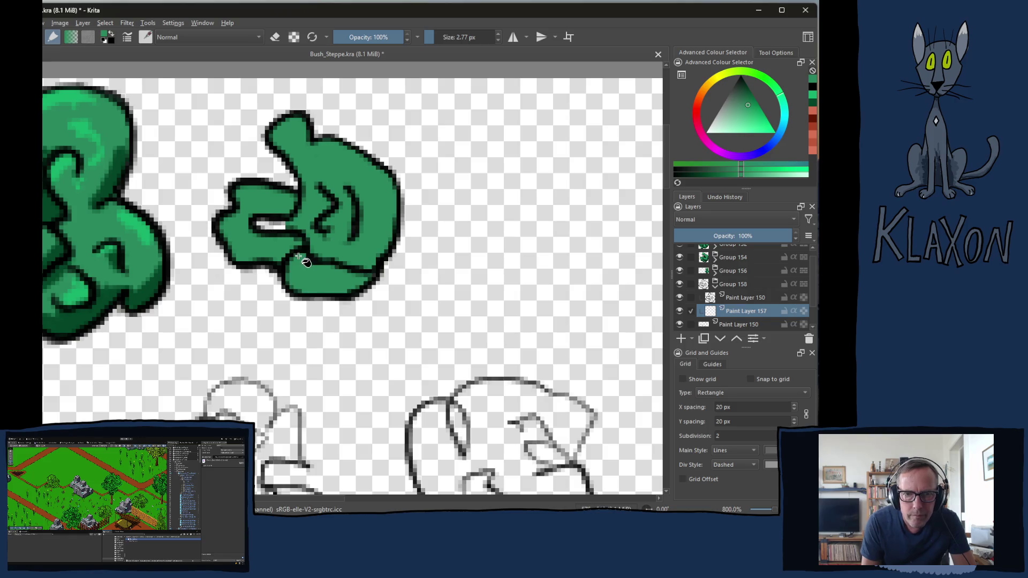
# Paint over the remaining white gap with a 4.92 px green brush
pyautogui.press('b')
pyautogui.press(']')
pyautogui.moveTo(270, 227)
pyautogui.mouseDown()
pyautogui.moveTo(257, 224)
pyautogui.moveTo(300, 225)
pyautogui.mouseUp()
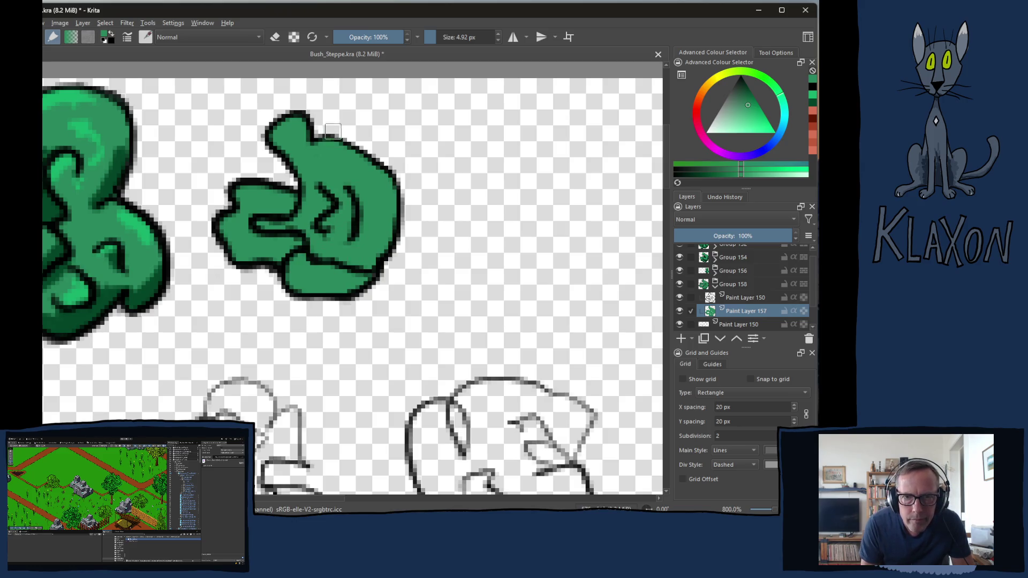
# Shade the bush's lower-left lobe and inner right curve in darker green
pyautogui.rightClick(298, 193)
pyautogui.click(271, 163)
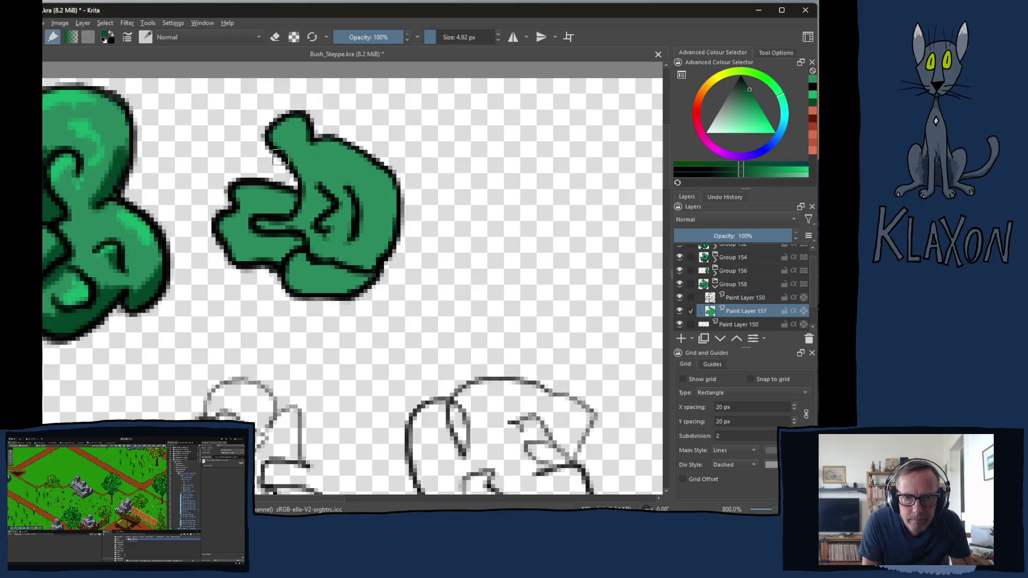
pyautogui.press('[')
pyautogui.moveTo(261, 234)
pyautogui.mouseDown()
pyautogui.moveTo(300, 243)
pyautogui.moveTo(334, 273)
pyautogui.moveTo(324, 269)
pyautogui.moveTo(358, 274)
pyautogui.moveTo(359, 285)
pyautogui.moveTo(292, 290)
pyautogui.mouseUp()
pyautogui.moveTo(240, 256)
pyautogui.mouseDown()
pyautogui.moveTo(282, 256)
pyautogui.moveTo(265, 233)
pyautogui.moveTo(293, 226)
pyautogui.moveTo(315, 252)
pyautogui.moveTo(375, 254)
pyautogui.moveTo(368, 265)
pyautogui.moveTo(388, 174)
pyautogui.mouseUp()
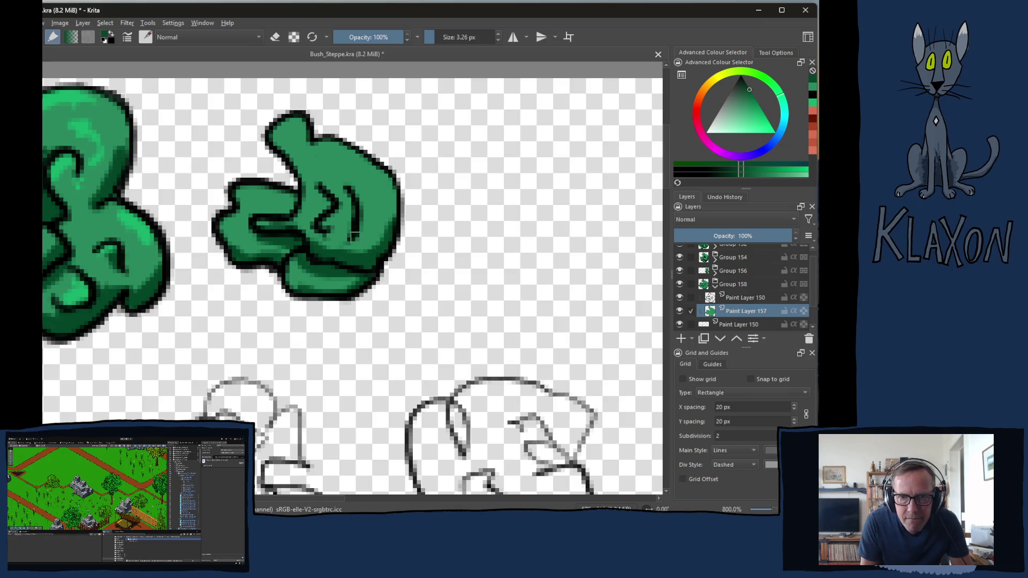
pyautogui.moveTo(352, 236); pyautogui.dragTo(359, 205)
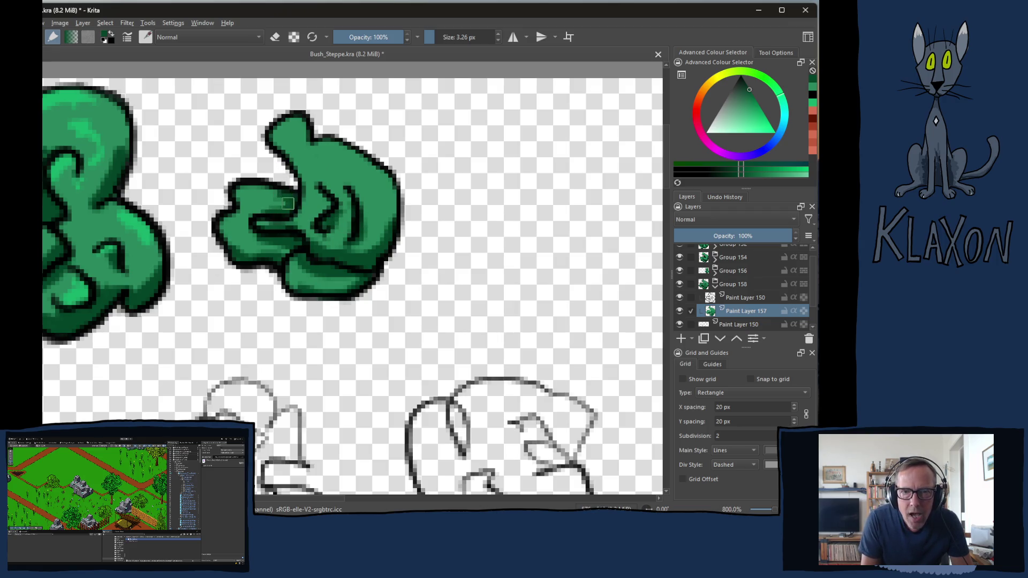
pyautogui.moveTo(346, 192); pyautogui.dragTo(355, 222)
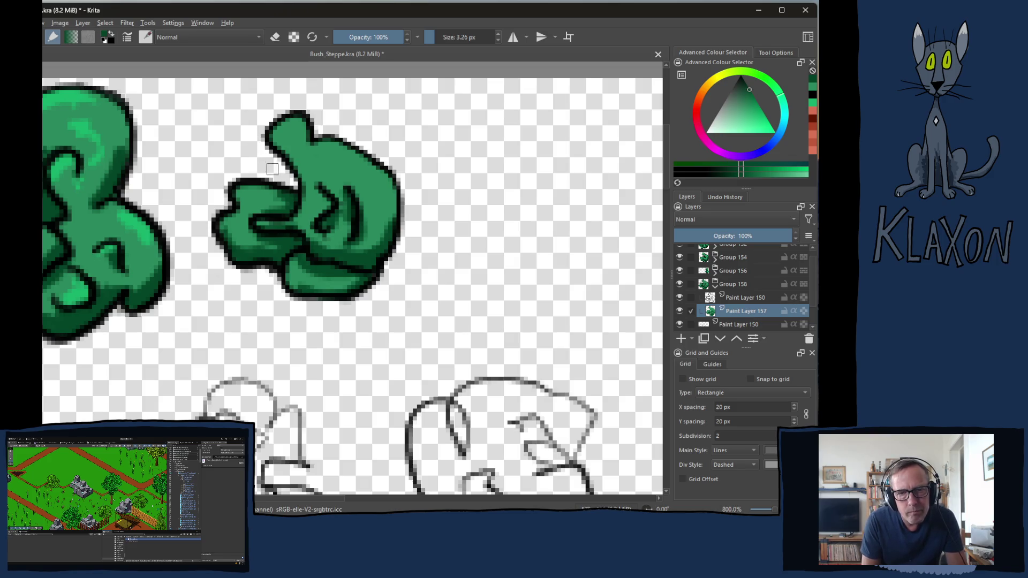
# Add lighter green highlights on the upper-left edge, top lobe and inner swirl
pyautogui.rightClick(298, 219)
pyautogui.click(277, 205)
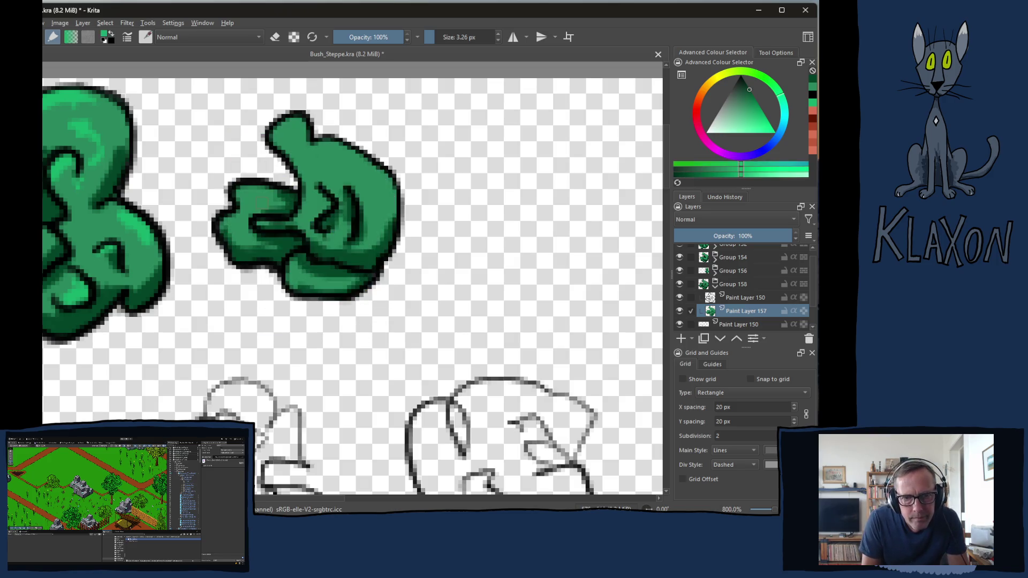
pyautogui.moveTo(257, 186); pyautogui.dragTo(239, 193)
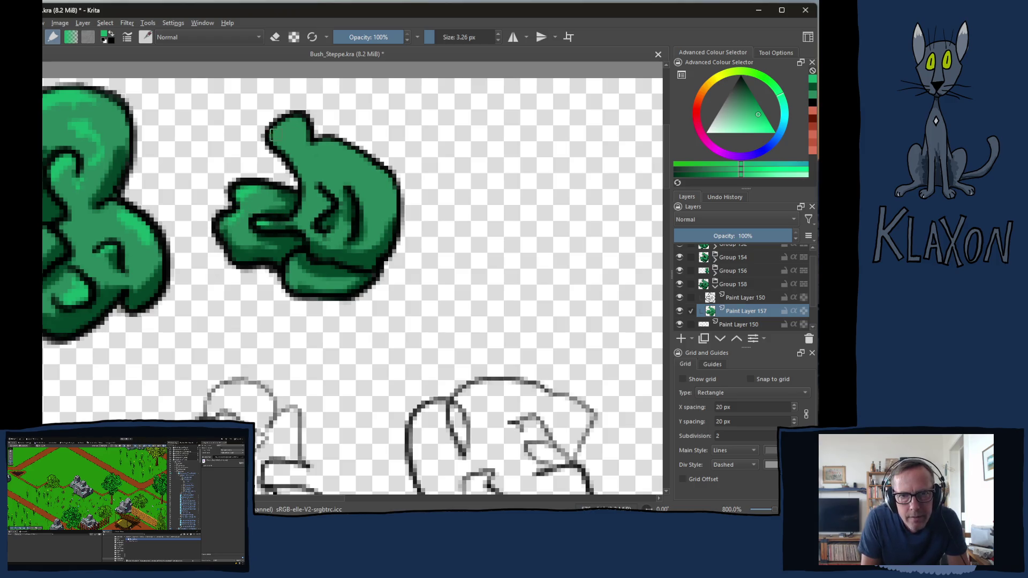
pyautogui.moveTo(281, 131)
pyautogui.mouseDown()
pyautogui.moveTo(300, 124)
pyautogui.moveTo(309, 138)
pyautogui.mouseUp()
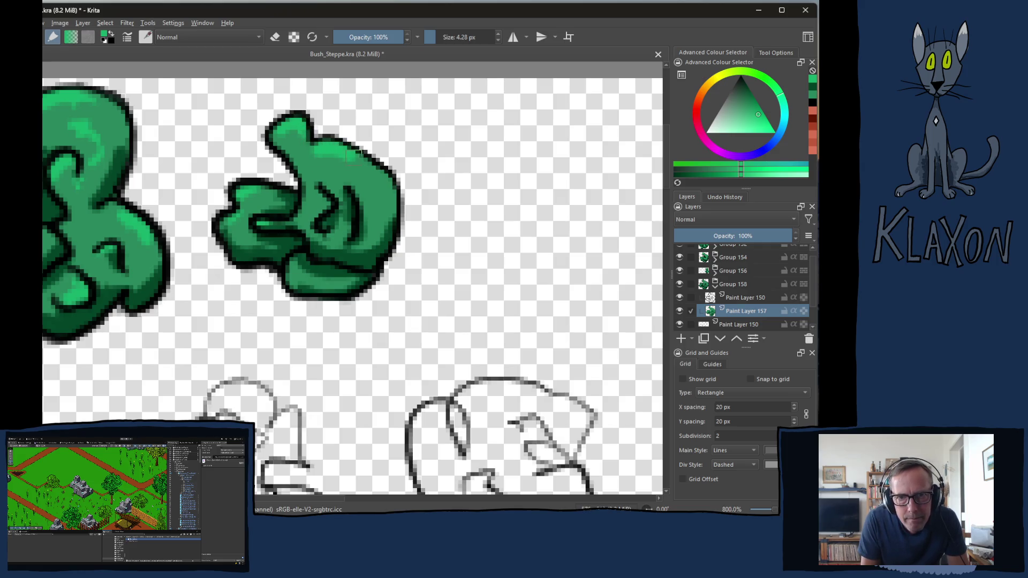
pyautogui.moveTo(329, 198); pyautogui.dragTo(322, 212)
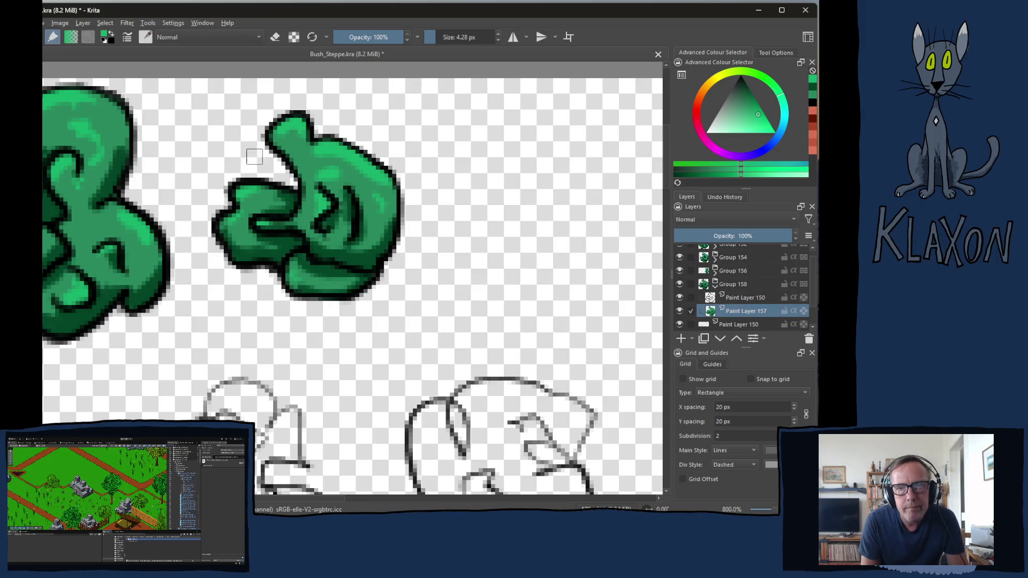
# Add more dark green shading on the bush's right side
pyautogui.rightClick(320, 235)
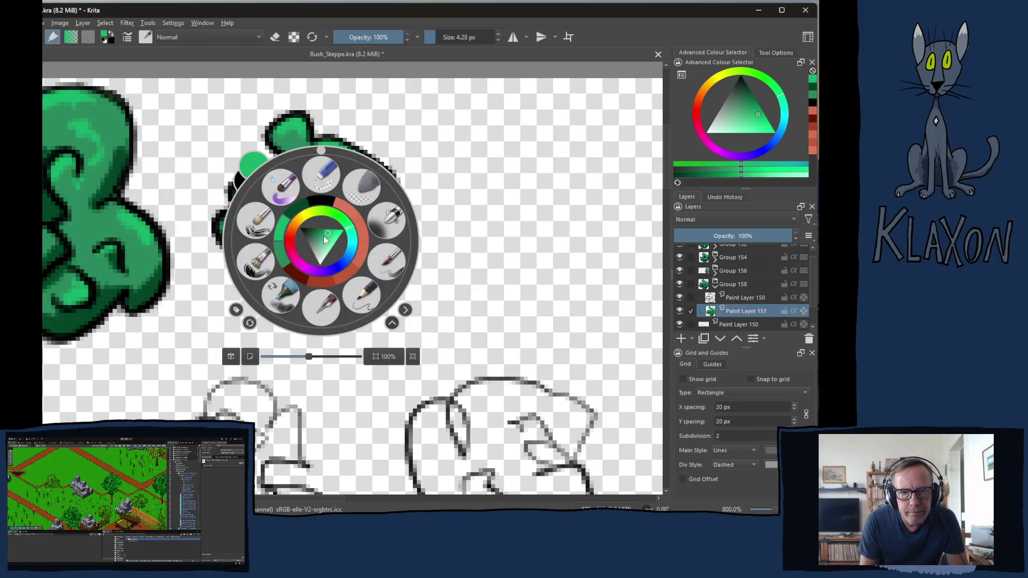
pyautogui.click(300, 203)
pyautogui.moveTo(375, 208); pyautogui.dragTo(372, 231)
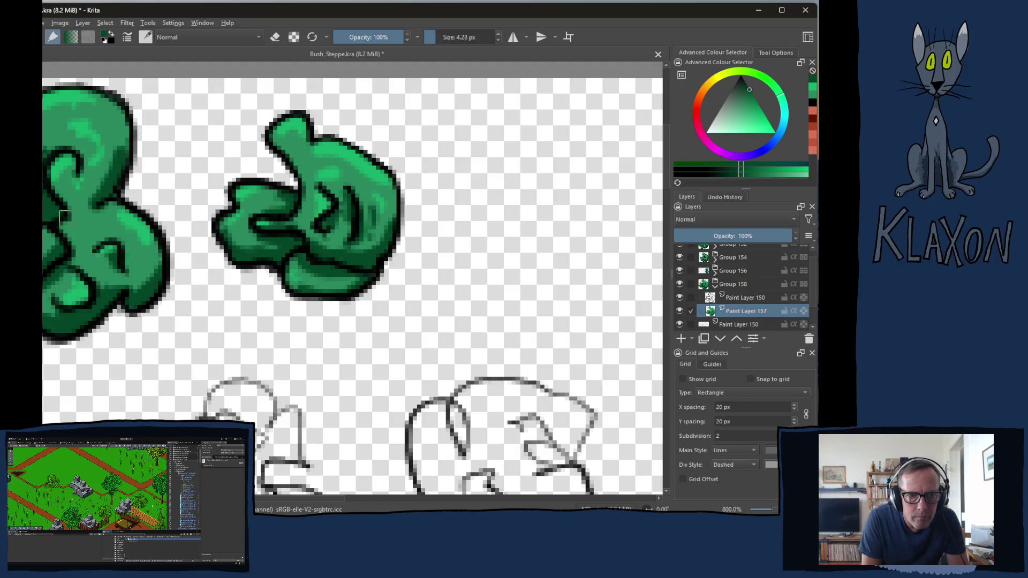
# Check Paint Layers 155 and 157, then collapse Groups 156 and 158
pyautogui.click(715, 271)
pyautogui.click(734, 297)
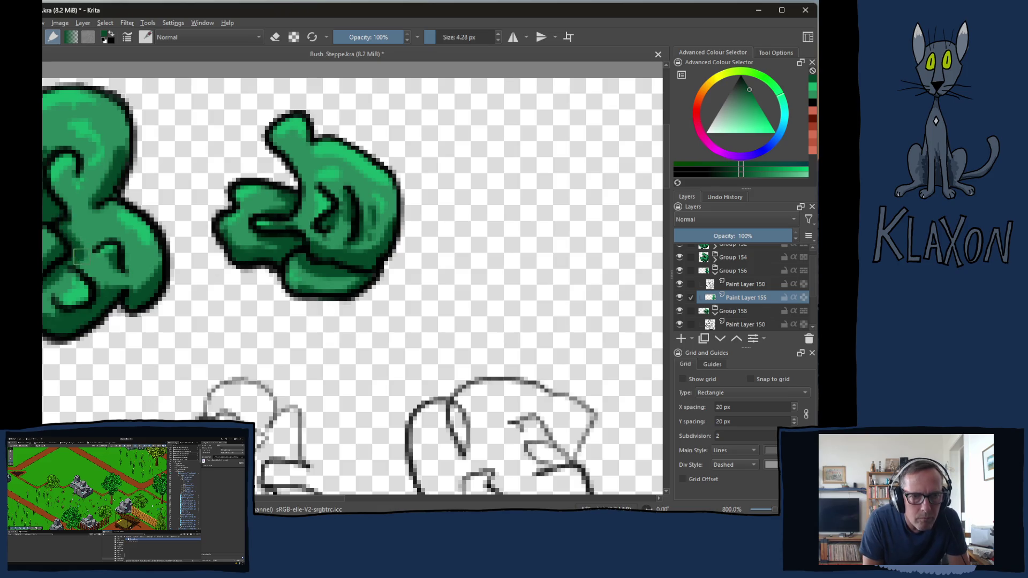
pyautogui.moveTo(78, 238); pyautogui.dragTo(137, 287)
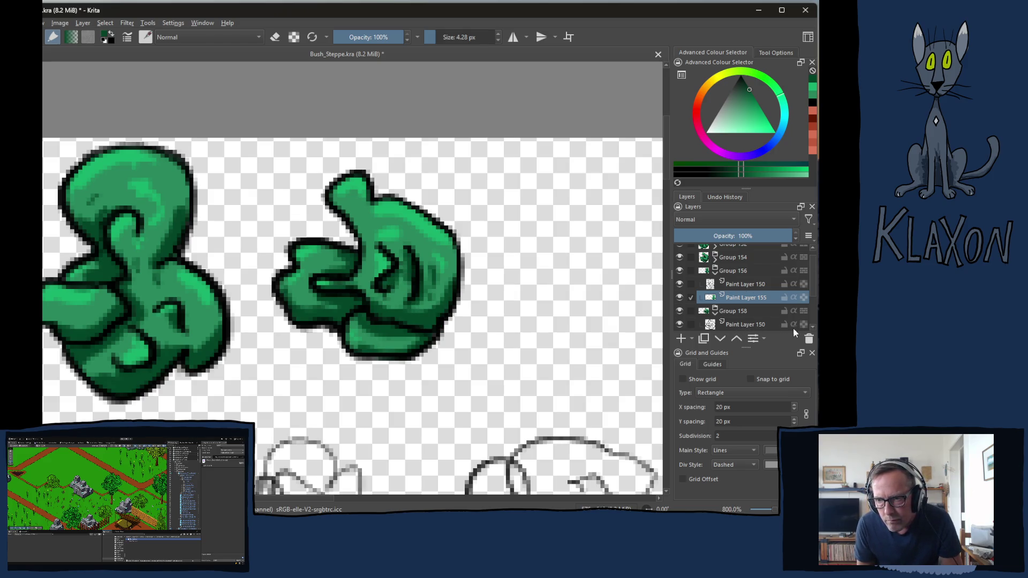
pyautogui.scroll(-2, 811, 328)
pyautogui.click(752, 316)
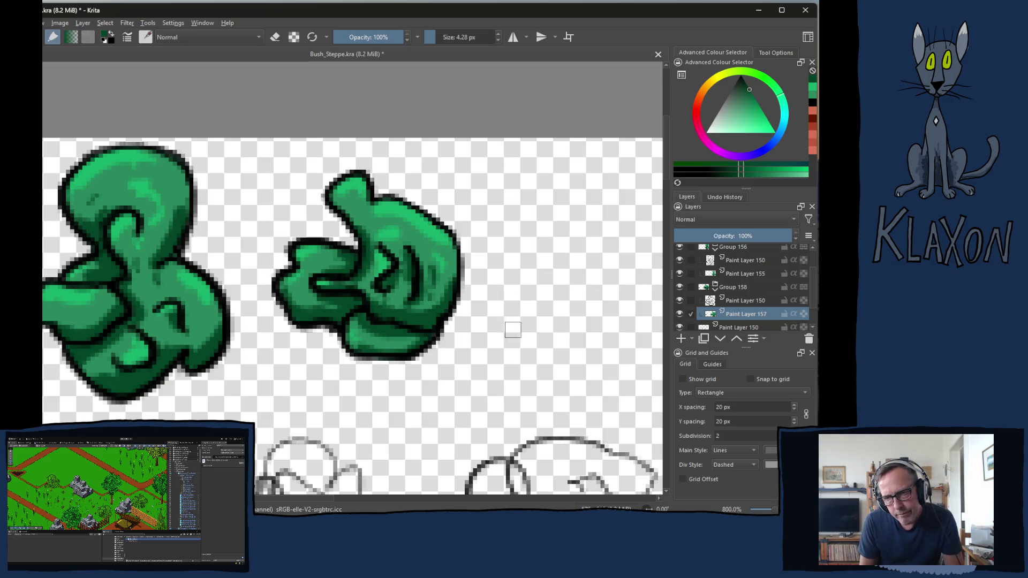
pyautogui.click(716, 249)
pyautogui.click(716, 269)
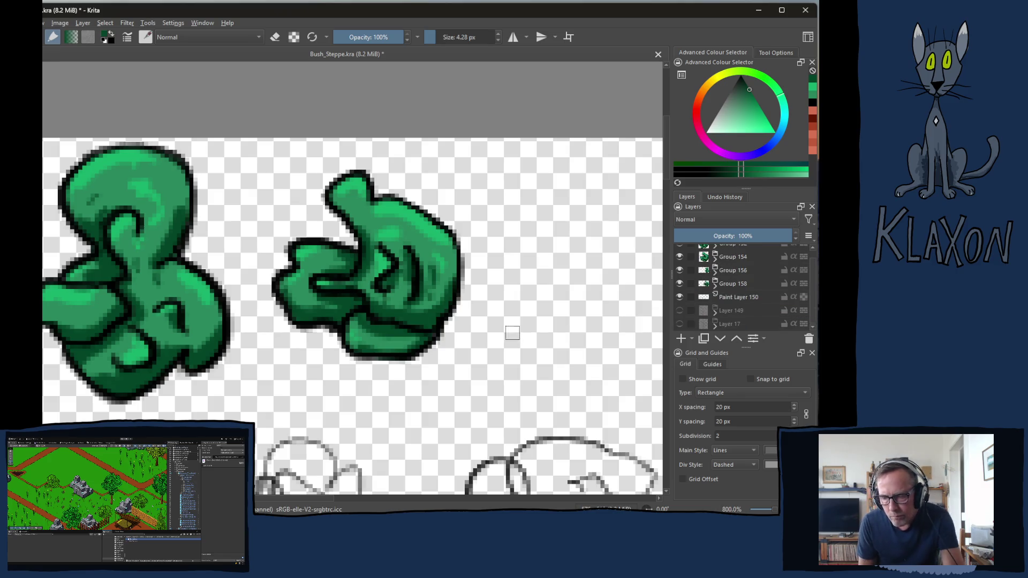
# Zoom out to view the whole bush sketch sheet
pyautogui.press('1')
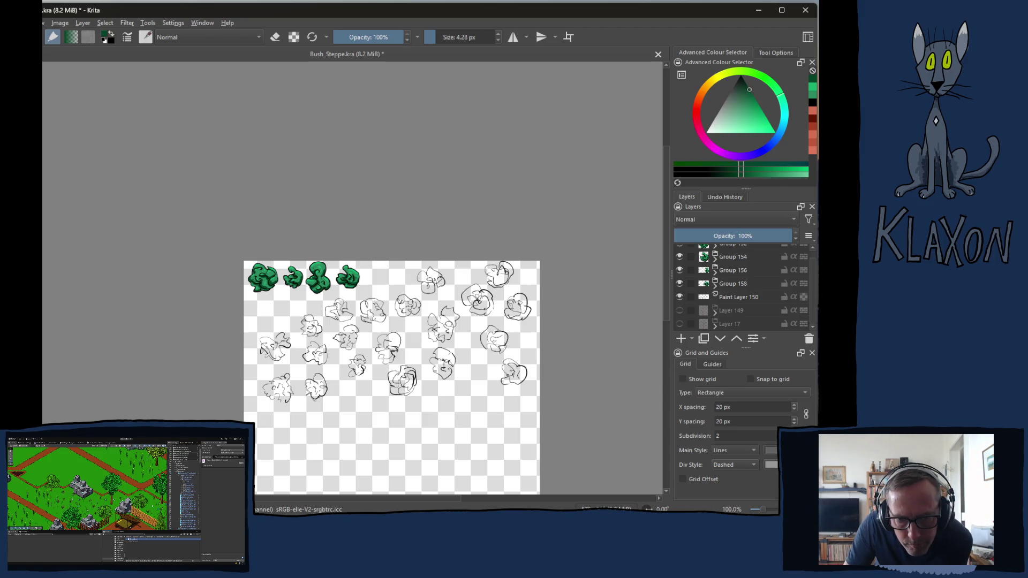
pyautogui.scroll(1, 266, 252)
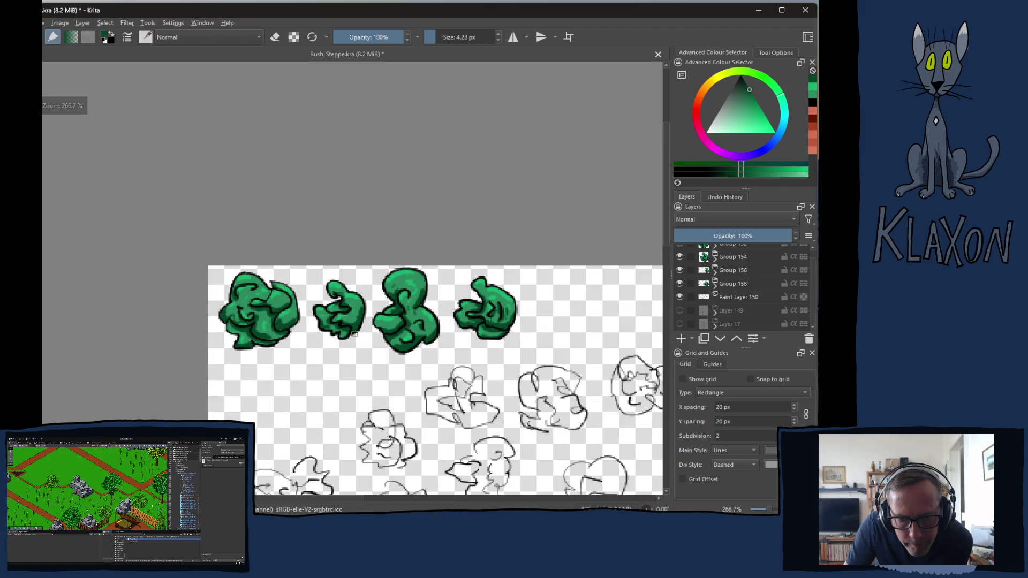
pyautogui.scroll(-1, 343, 328)
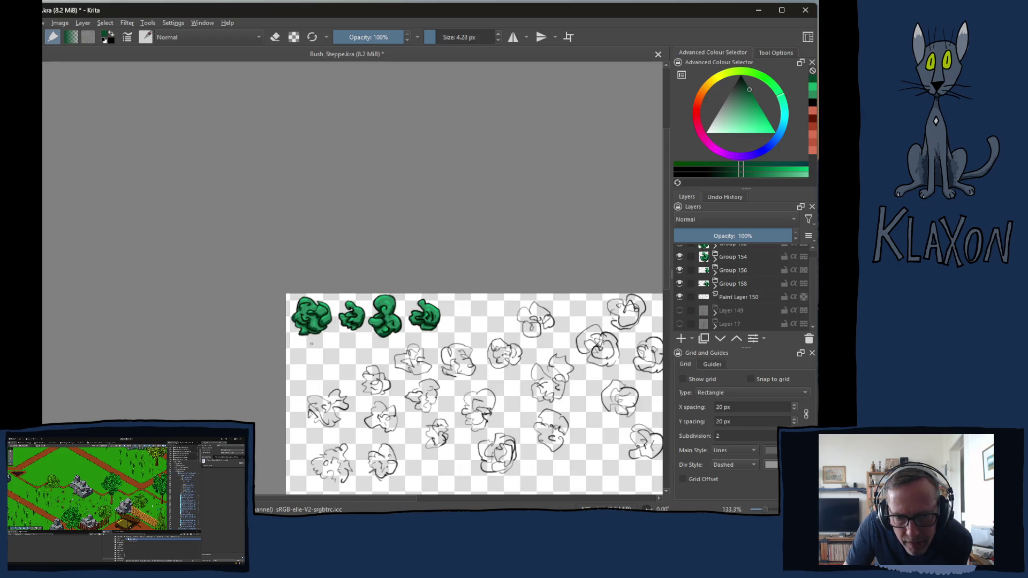
pyautogui.scroll(3, 314, 340)
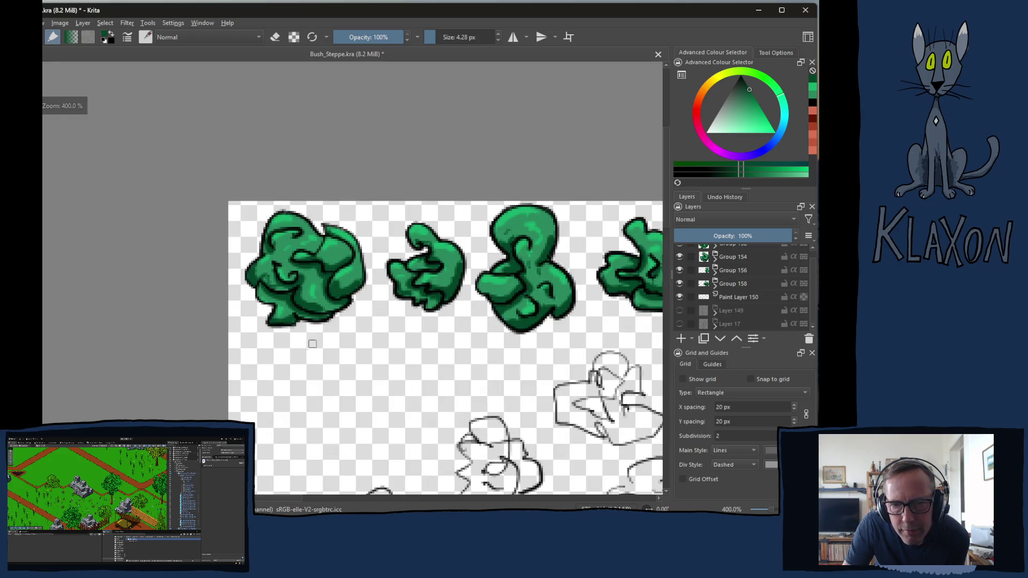
# Glance at the bush reference images behind Krita, then return and pan the sheet
pyautogui.moveTo(387, 13); pyautogui.dragTo(867, 64)
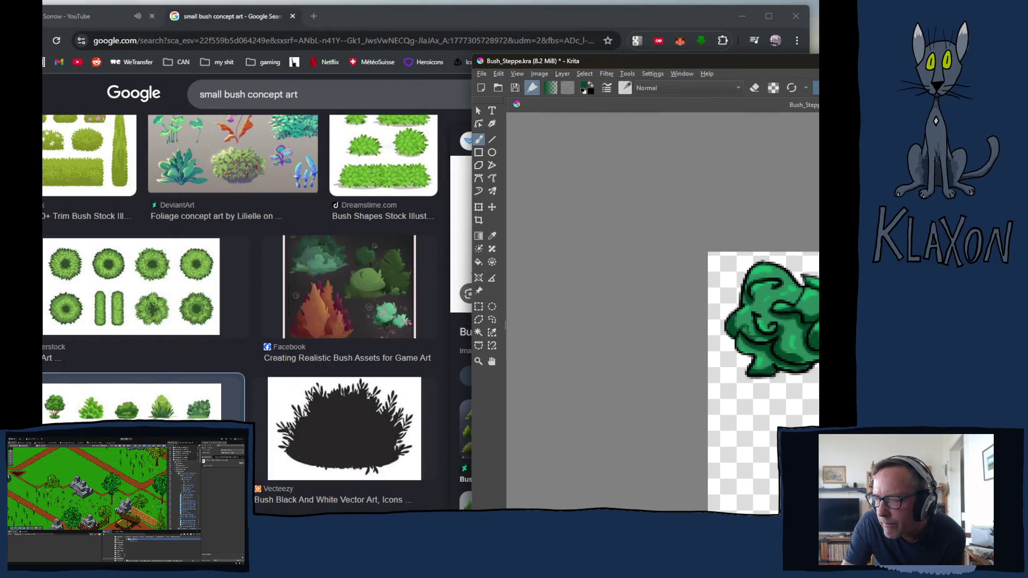
pyautogui.moveTo(865, 59)
pyautogui.mouseDown()
pyautogui.moveTo(392, 55)
pyautogui.moveTo(341, 49)
pyautogui.moveTo(325, 30)
pyautogui.moveTo(345, 12)
pyautogui.moveTo(387, 7)
pyautogui.mouseUp()
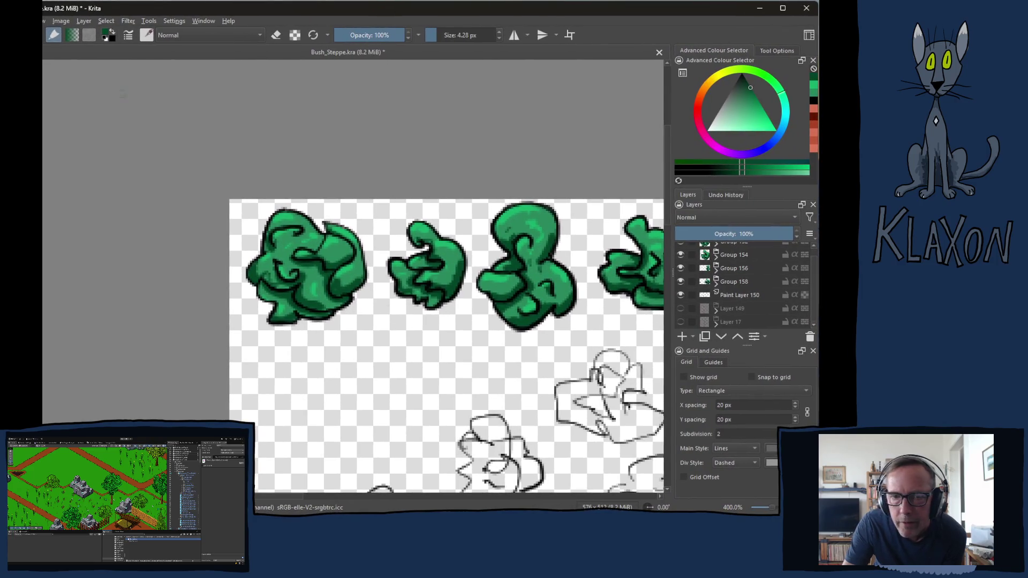
pyautogui.scroll(-3, 369, 389)
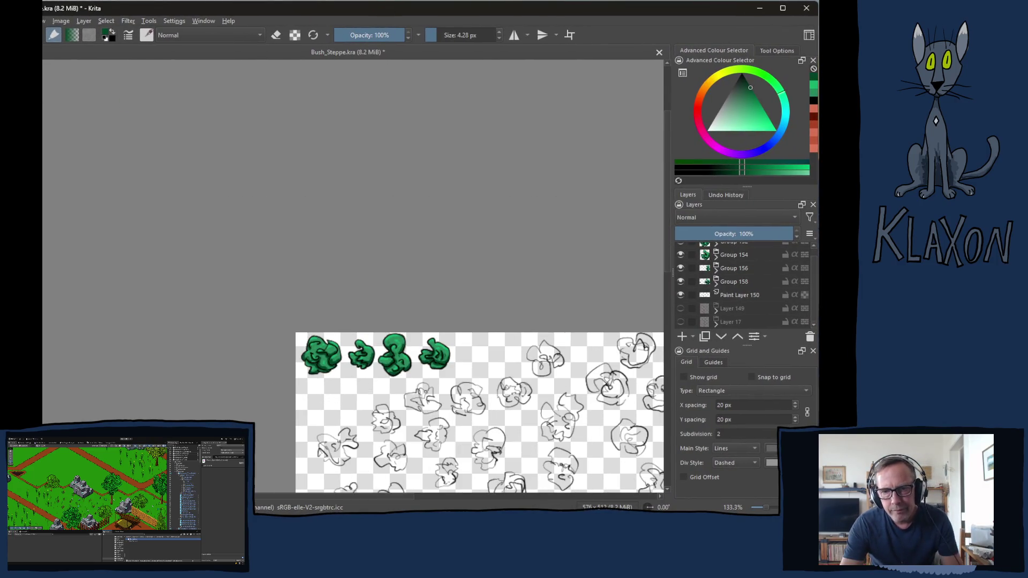
pyautogui.moveTo(440, 388); pyautogui.dragTo(374, 253)
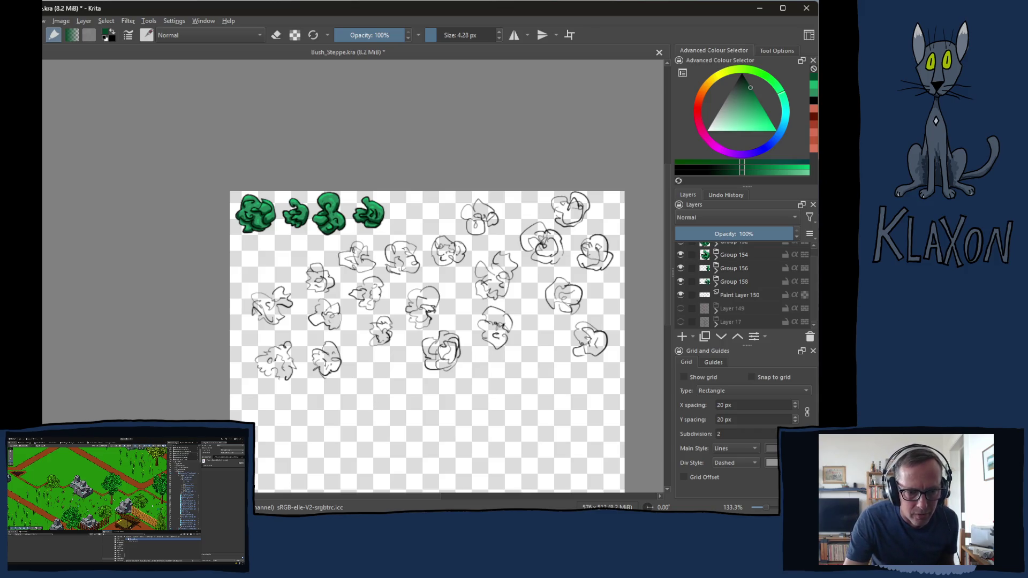
pyautogui.hotkey('alt', 'Tab')
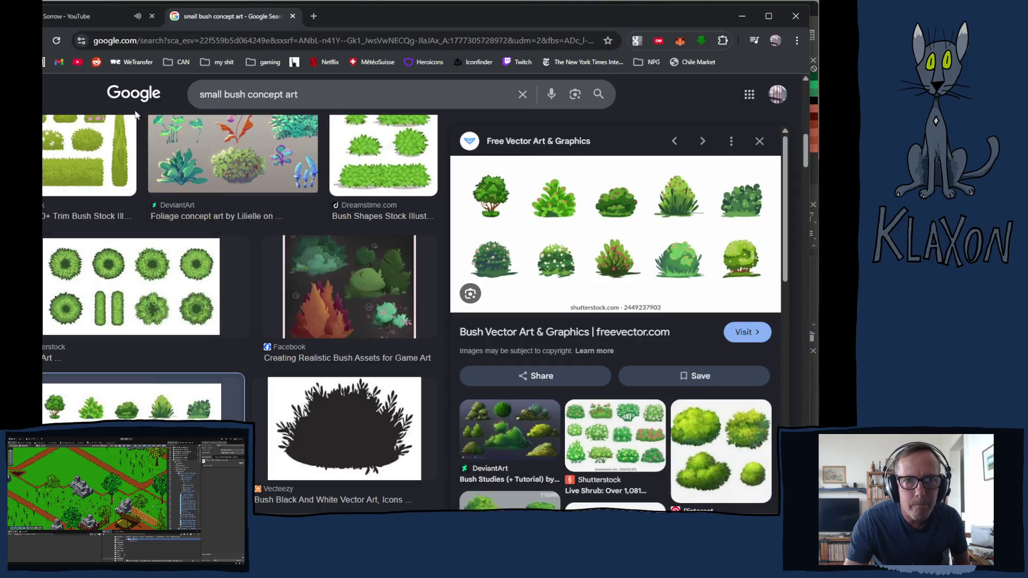
pyautogui.hotkey('alt', 'Tab')
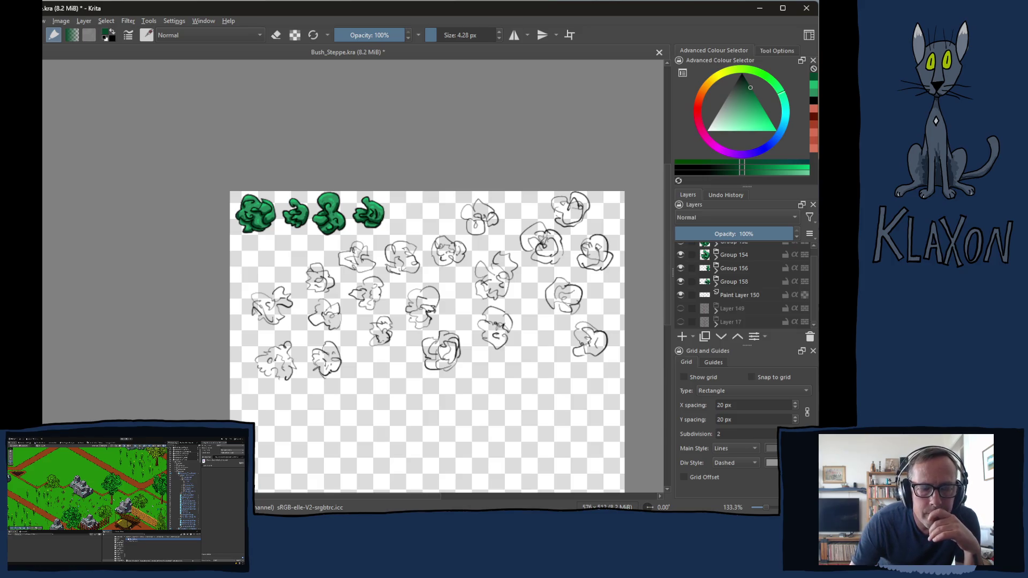
pyautogui.hotkey('alt', 'Tab')
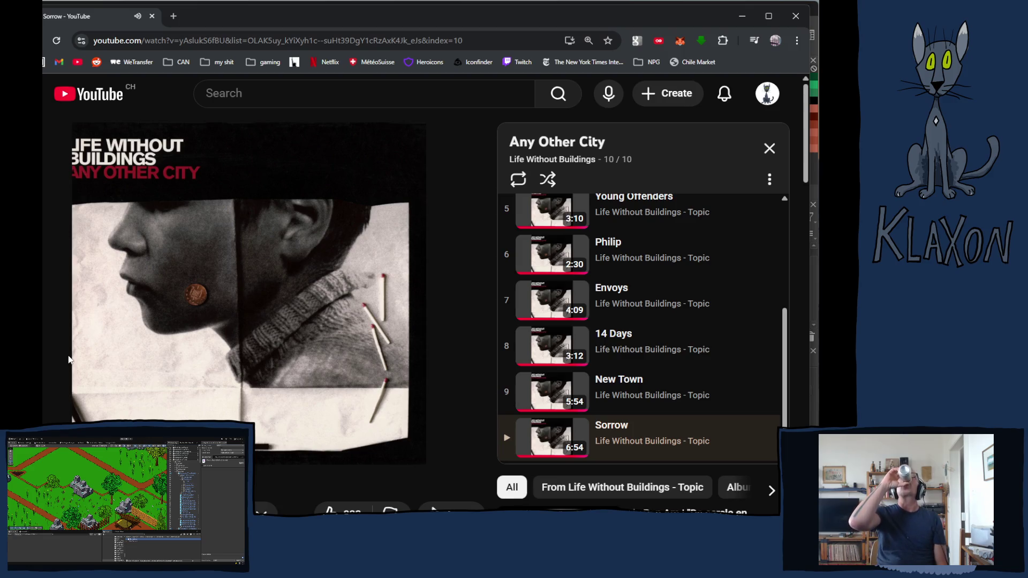
# Skip a few seconds ahead in 'Sorrow' and return to the Krita bush drawing
pyautogui.moveTo(68, 360)
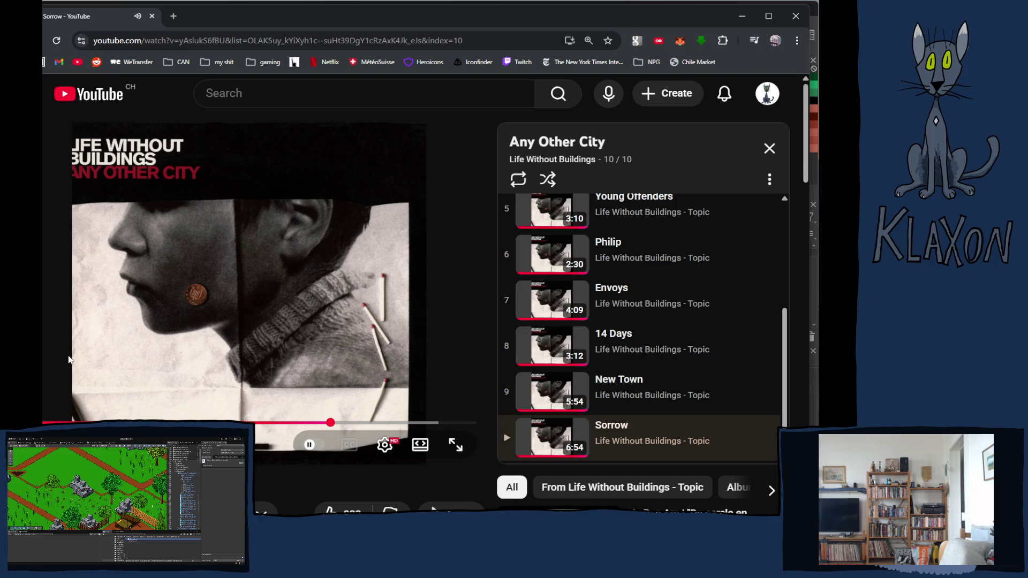
pyautogui.press('l')
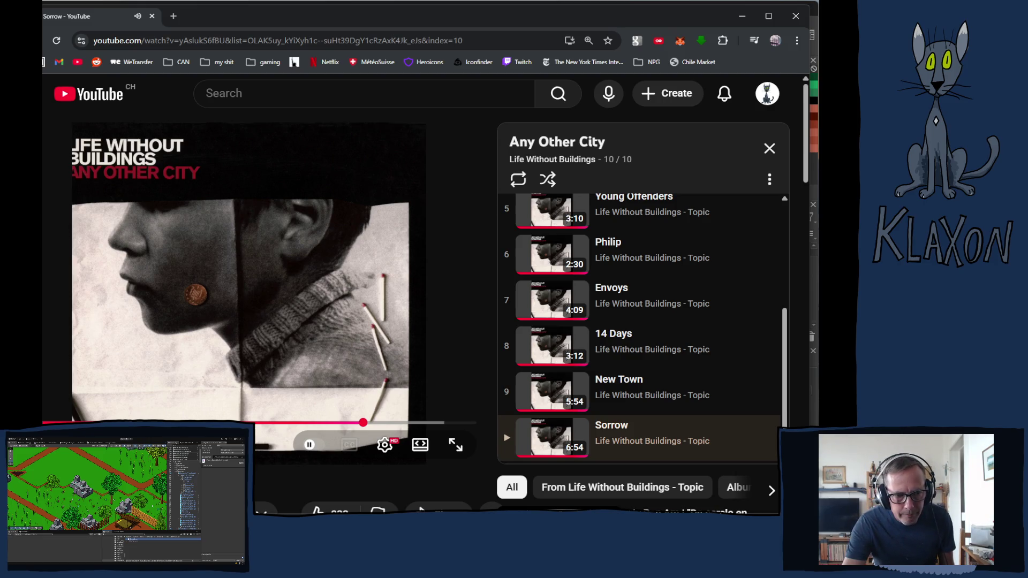
pyautogui.hotkey('alt', 'Tab')
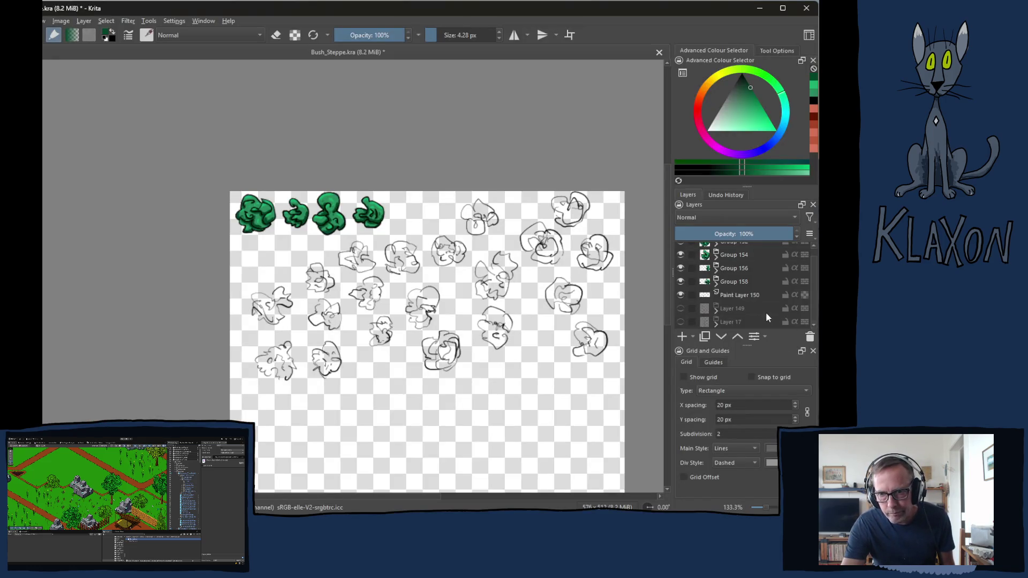
pyautogui.click(739, 298)
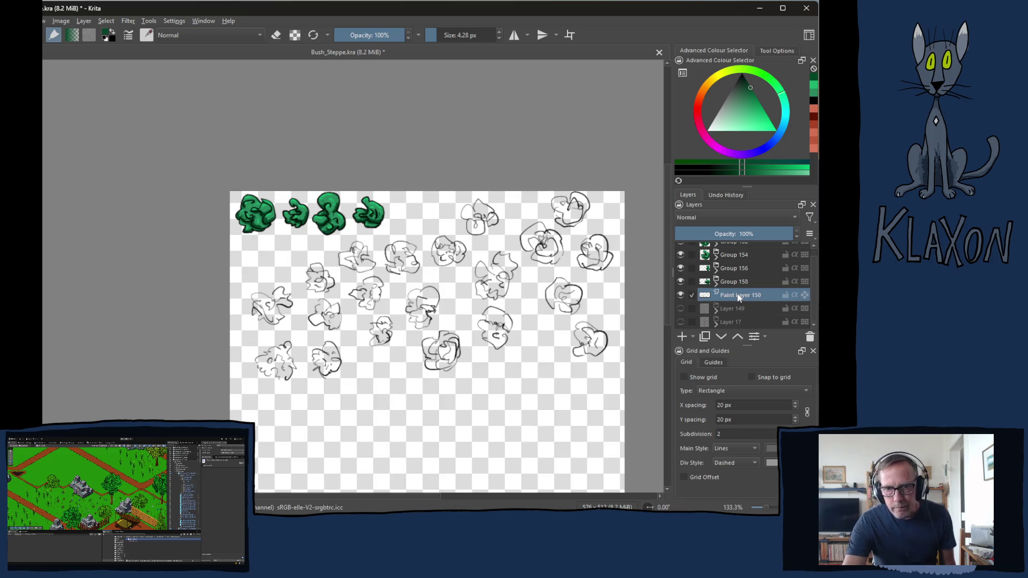
pyautogui.moveTo(739, 300)
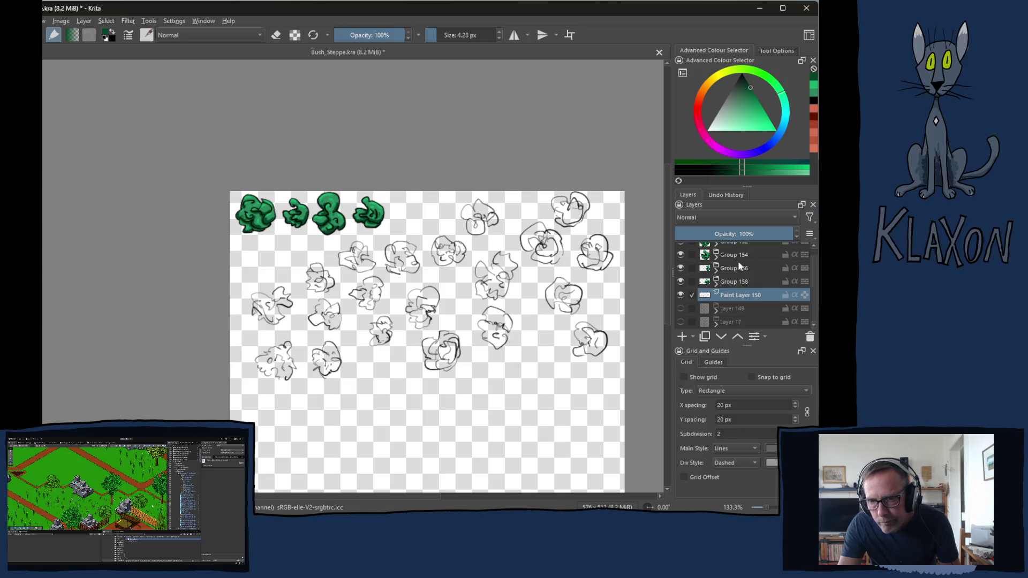
pyautogui.click(738, 274)
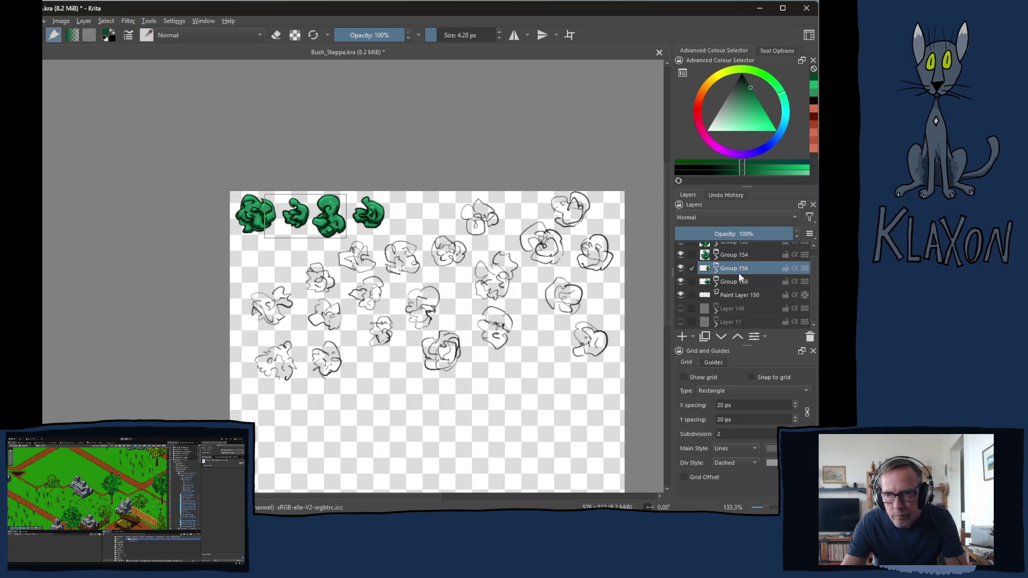
pyautogui.scroll(1, 729, 252)
pyautogui.click(741, 250)
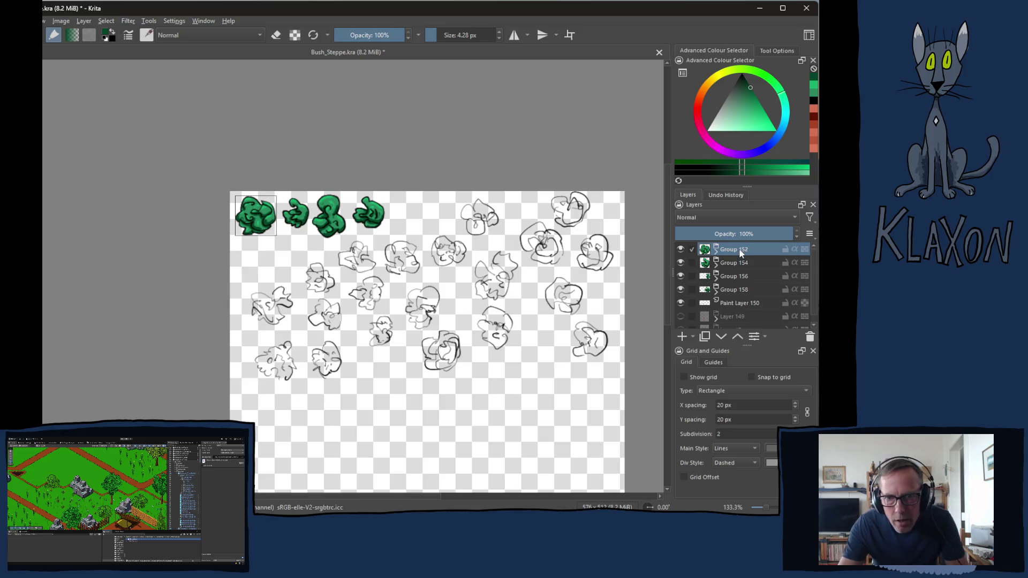
pyautogui.click(744, 302)
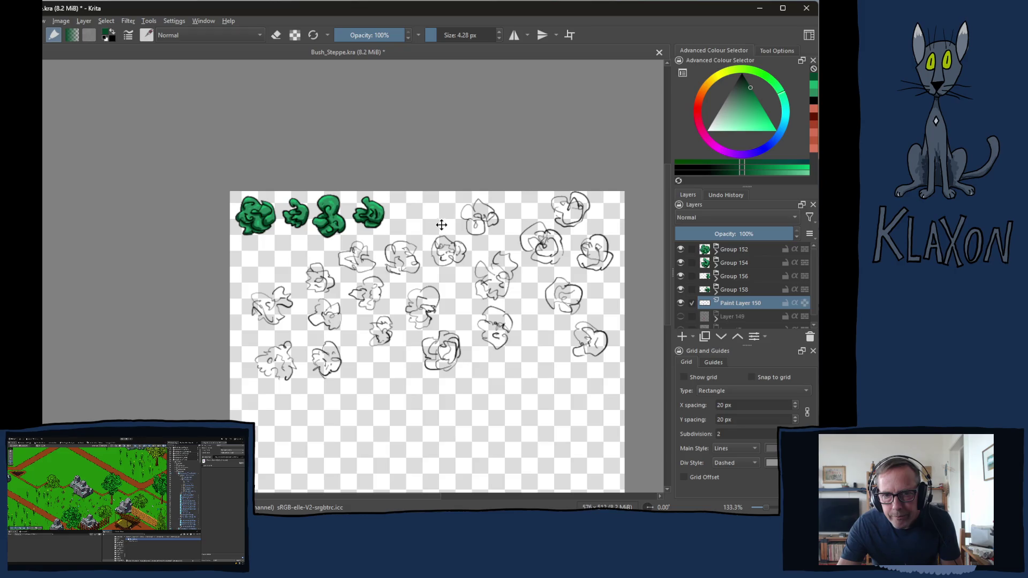
pyautogui.scroll(4, 419, 241)
# Cut the top-row bush sketch to a new layer, drag it left, then switch to the browser
pyautogui.moveTo(456, 219); pyautogui.dragTo(341, 277)
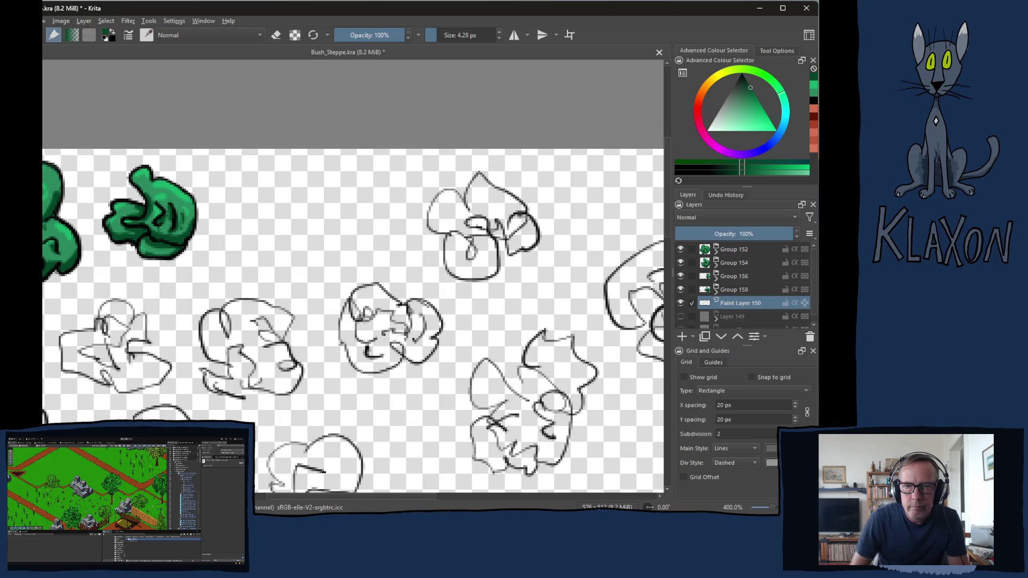
pyautogui.moveTo(490, 158)
pyautogui.mouseDown()
pyautogui.moveTo(443, 165)
pyautogui.moveTo(427, 273)
pyautogui.moveTo(559, 246)
pyautogui.moveTo(533, 170)
pyautogui.mouseUp()
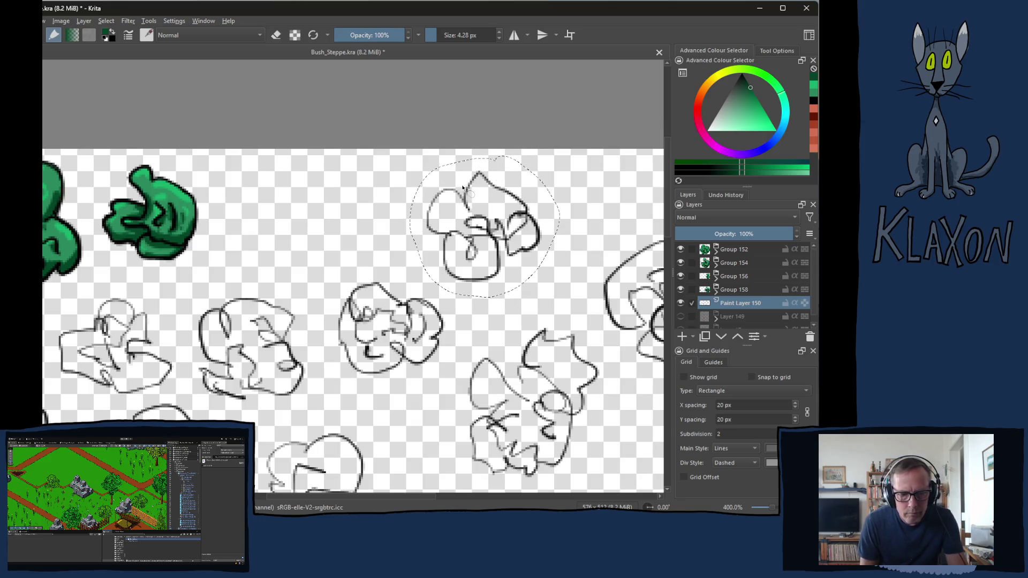
pyautogui.rightClick(468, 217)
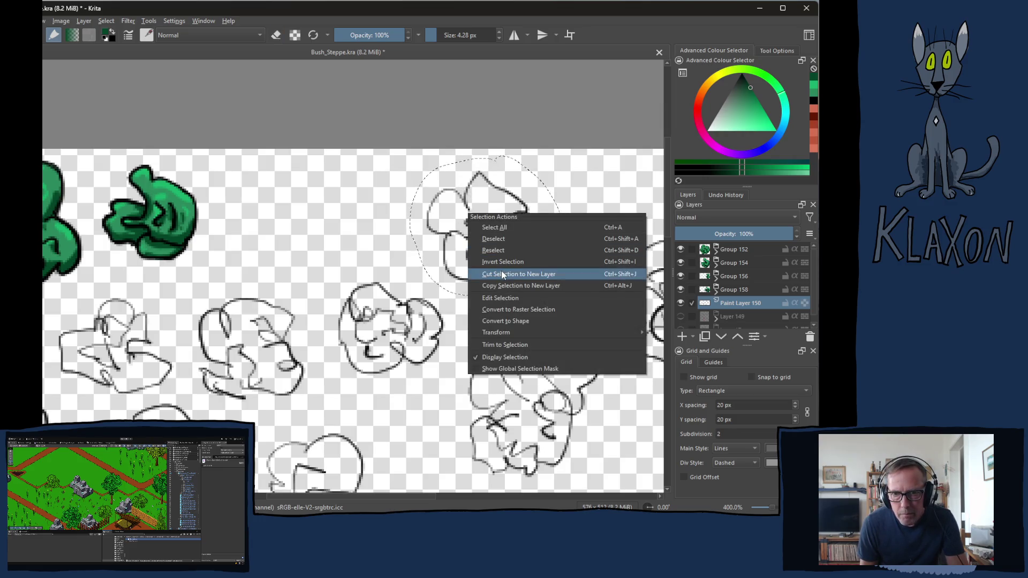
pyautogui.click(497, 273)
pyautogui.press('t')
pyautogui.moveTo(495, 264); pyautogui.dragTo(286, 255)
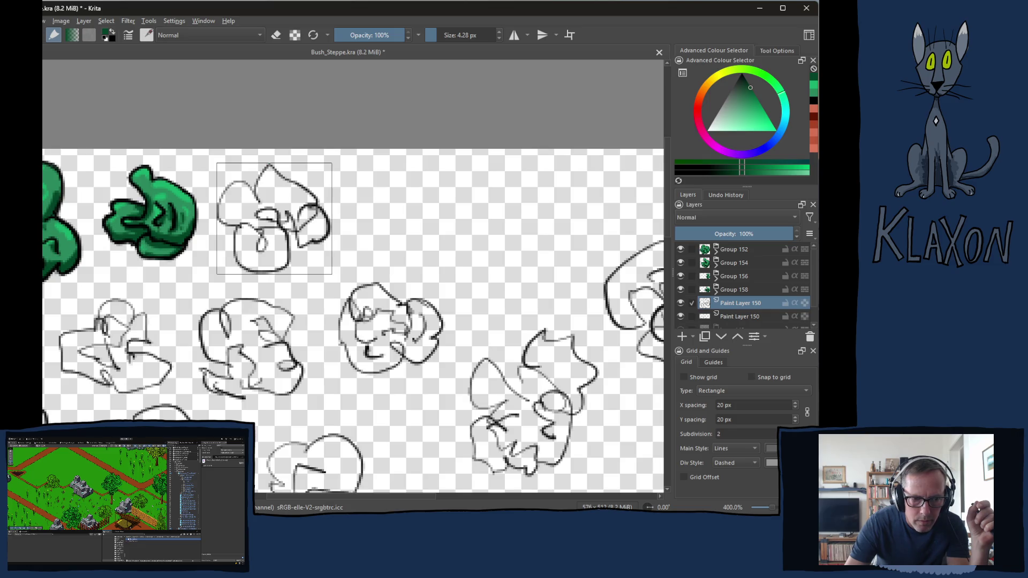
pyautogui.hotkey('alt', 'Tab')
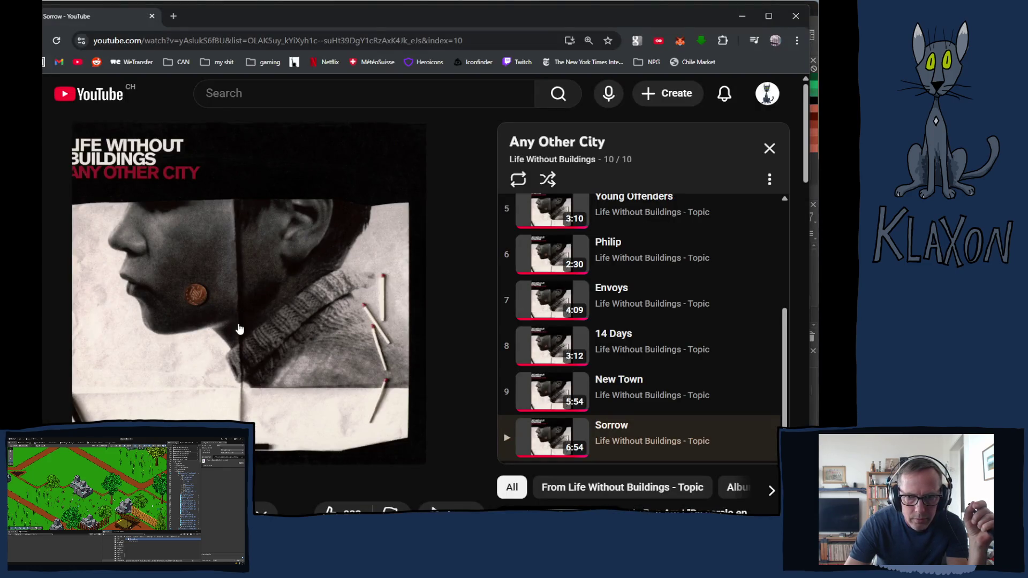
# Leave the unresponsive YouTube page and go to the YouTube home page
pyautogui.scroll(-4, 191, 395)
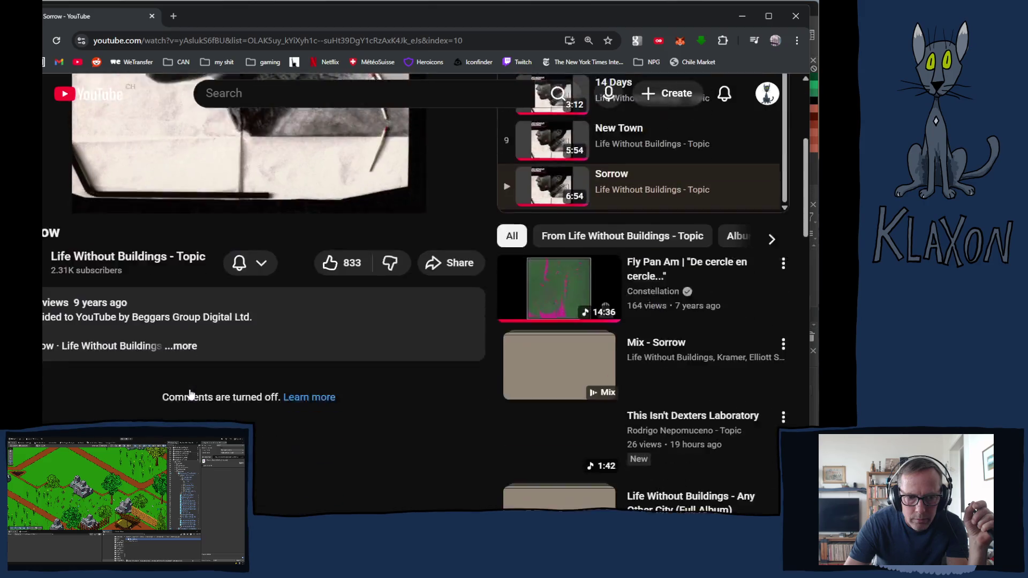
pyautogui.scroll(4, 191, 395)
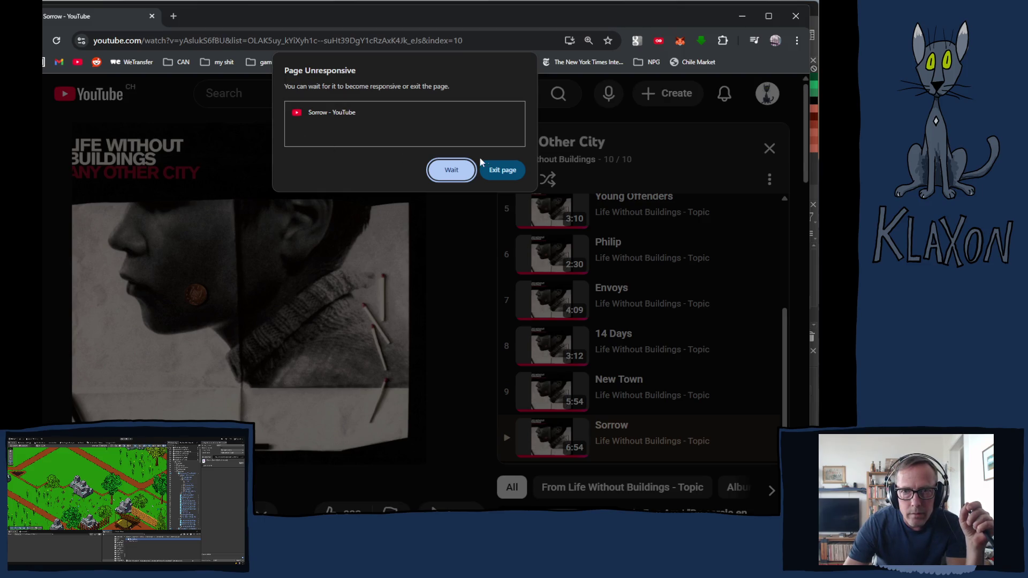
pyautogui.click(512, 171)
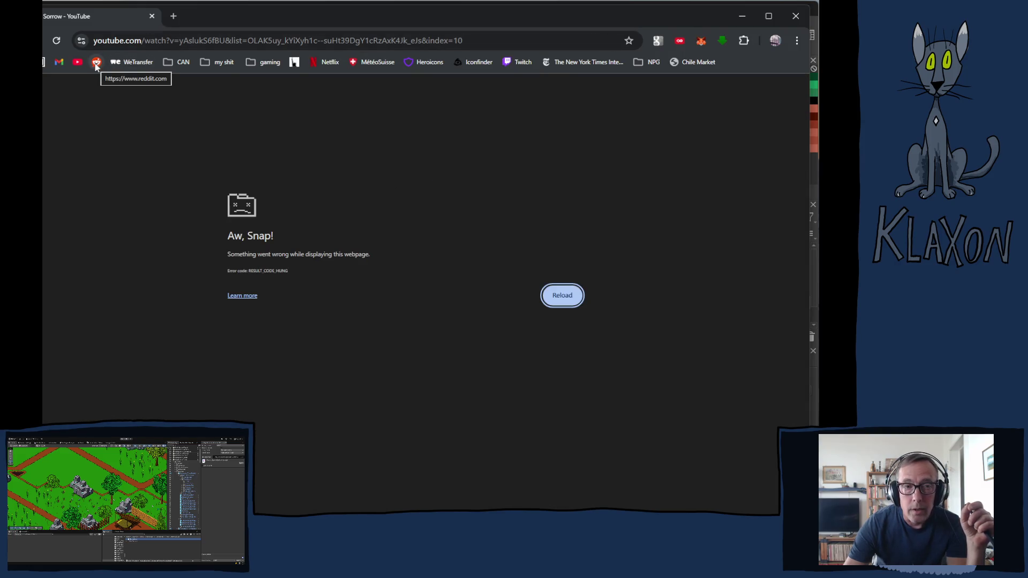
pyautogui.click(76, 64)
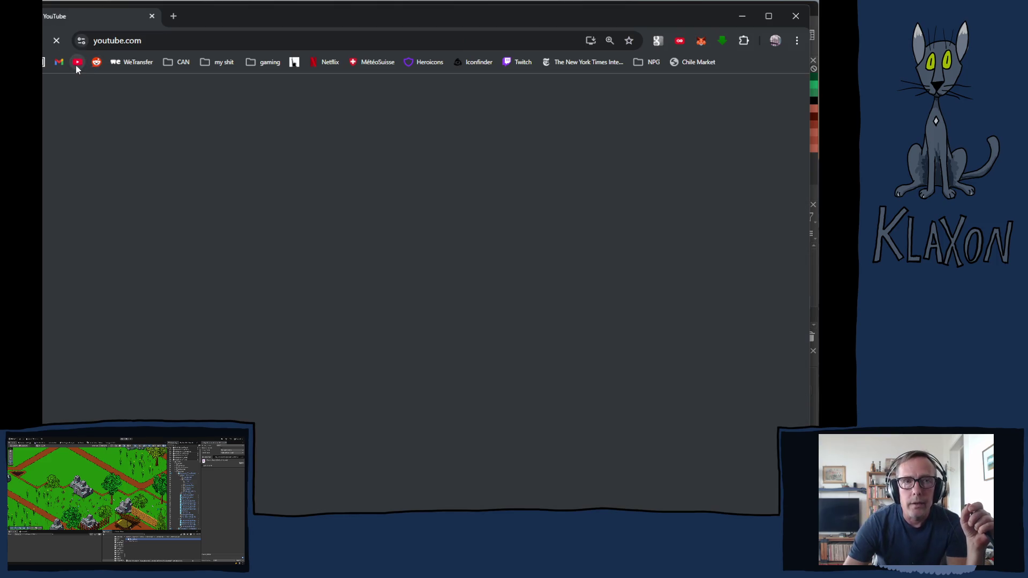
# Play the Die Spitz playlist from the saved playlists under You
pyautogui.scroll(-4, 180, 214)
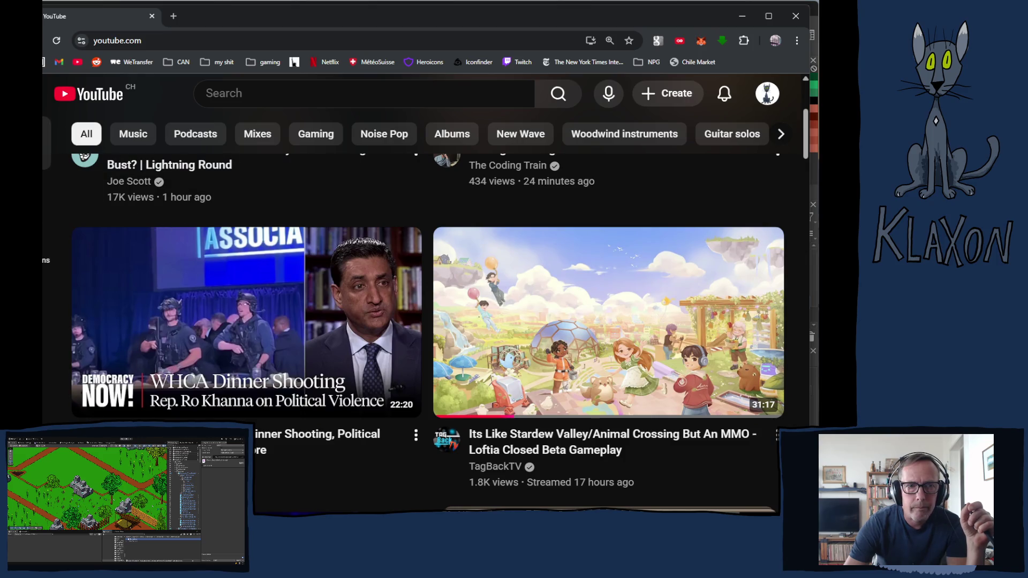
pyautogui.click(47, 305)
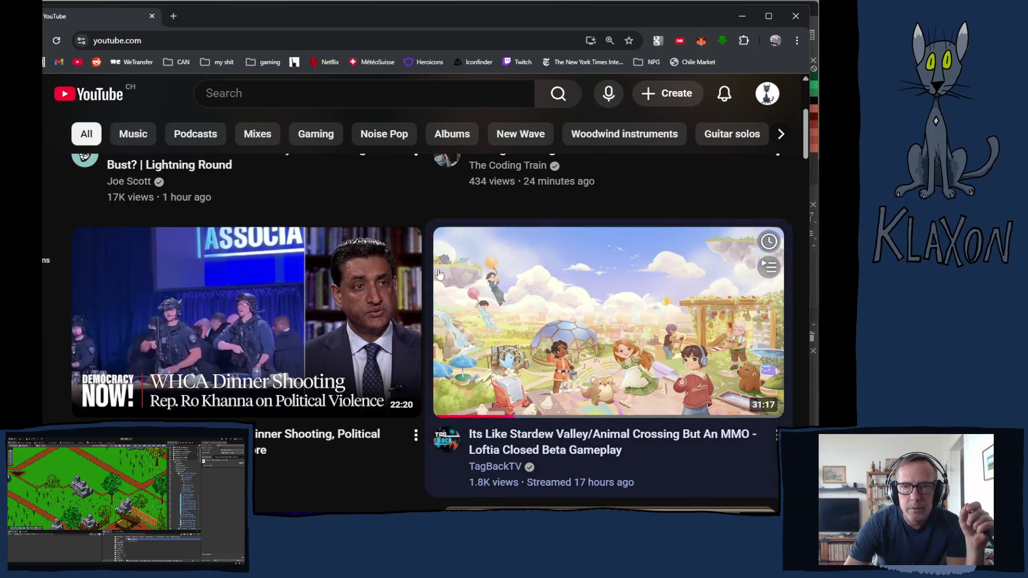
pyautogui.scroll(4, 578, 252)
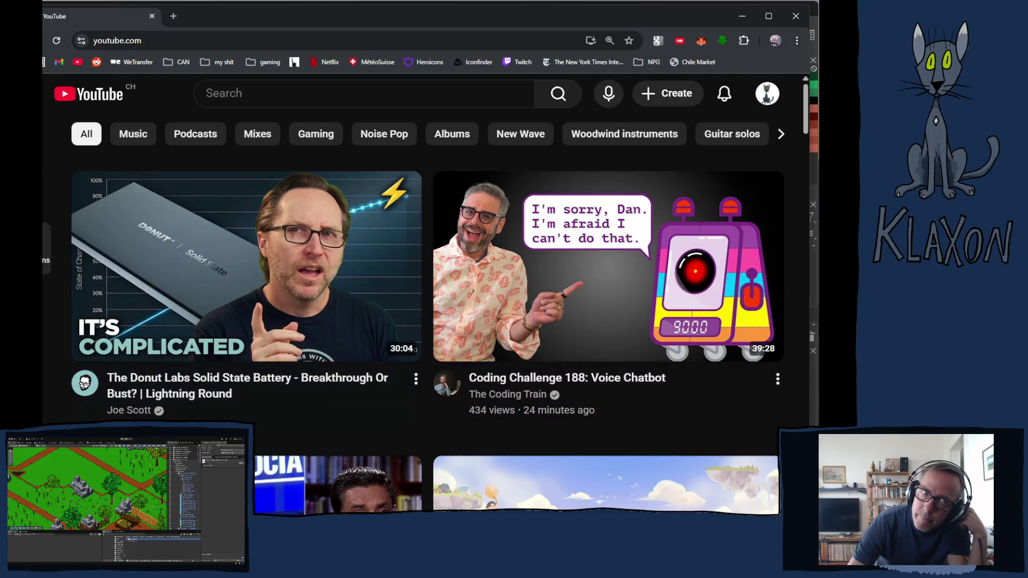
pyautogui.click(48, 306)
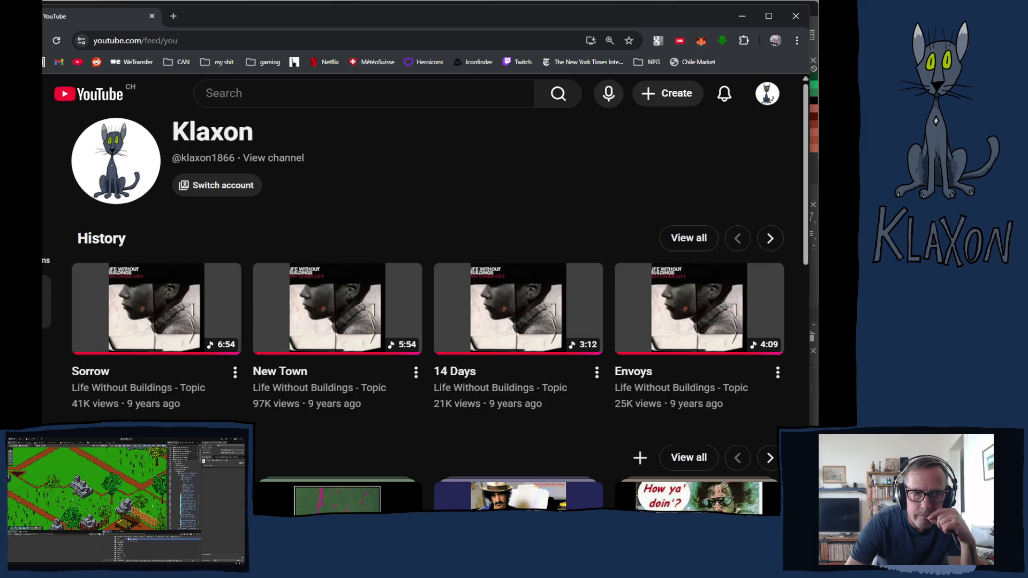
pyautogui.moveTo(47, 300)
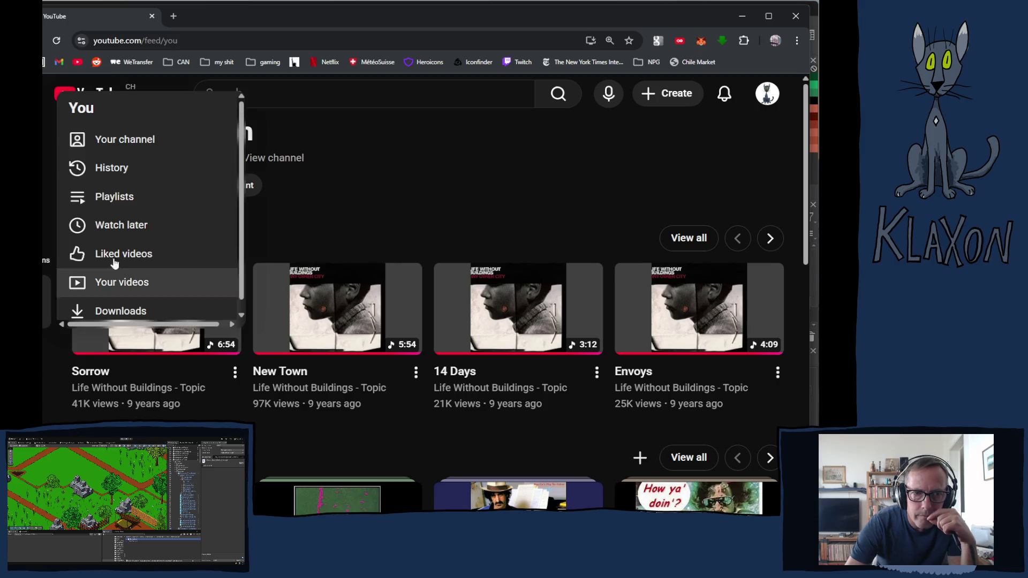
pyautogui.click(126, 198)
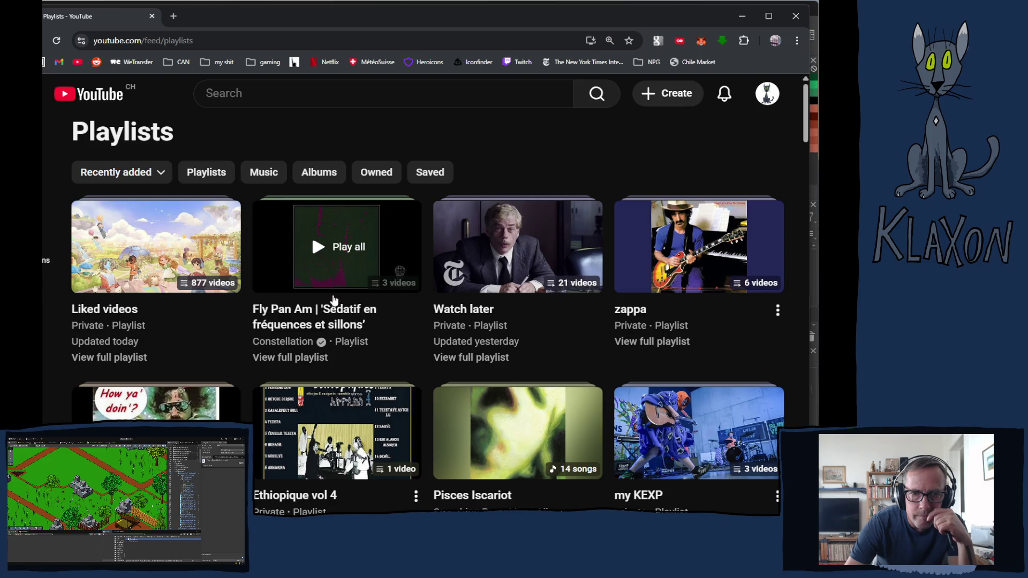
pyautogui.scroll(-8, 356, 312)
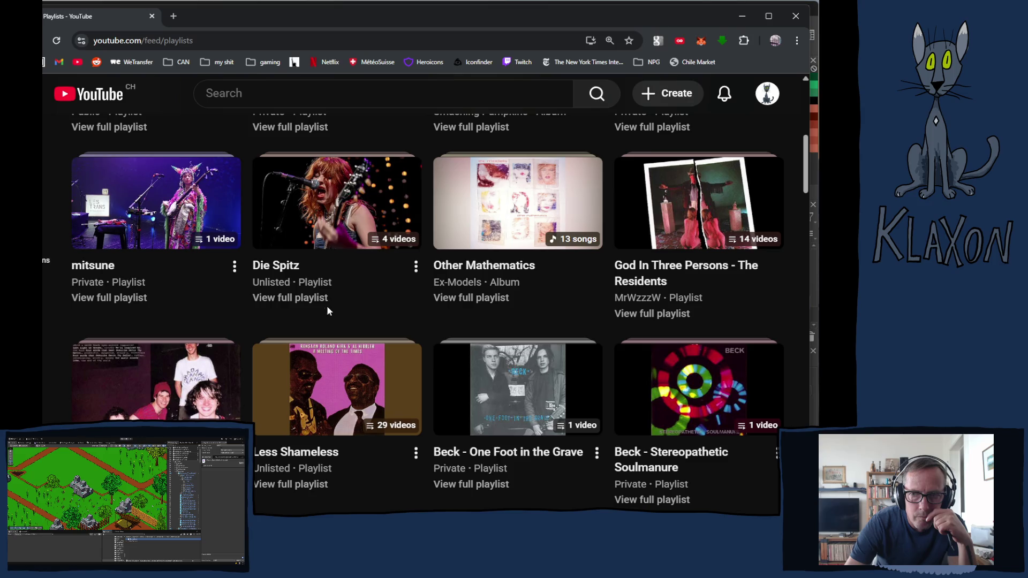
pyautogui.click(311, 188)
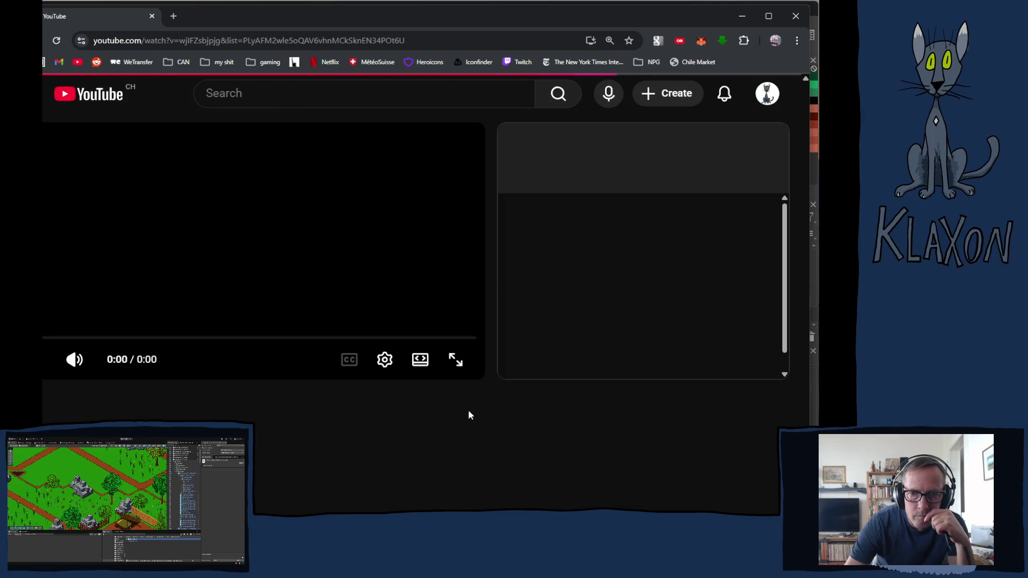
# Put the Die Spitz video in theater mode with 1080p quality
pyautogui.click(423, 360)
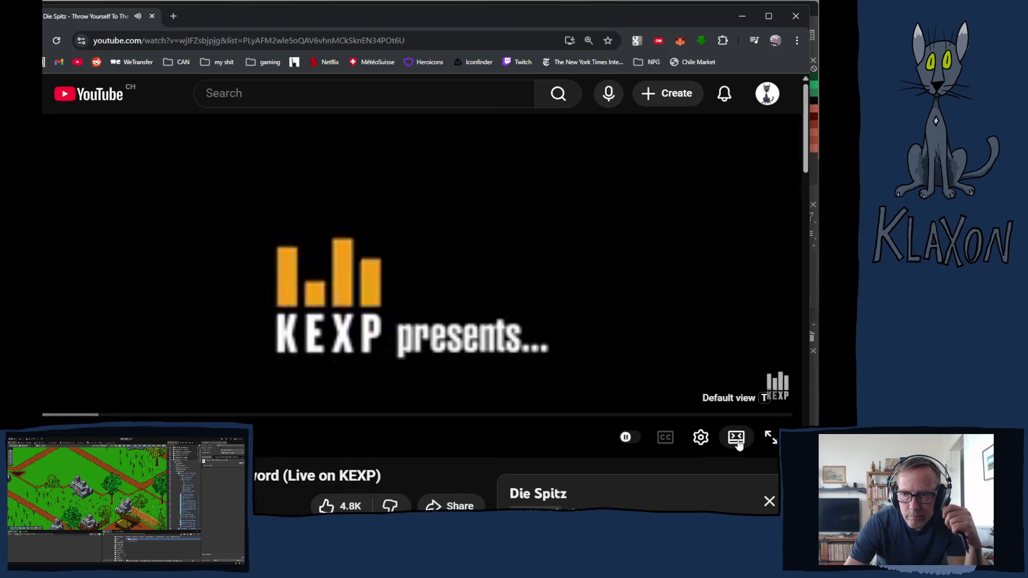
pyautogui.click(699, 440)
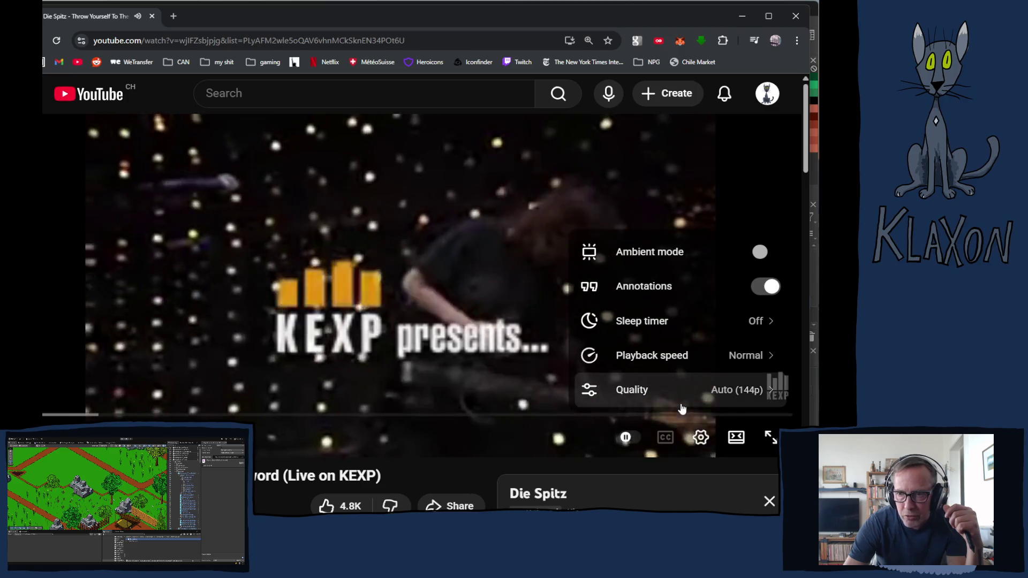
pyautogui.click(737, 393)
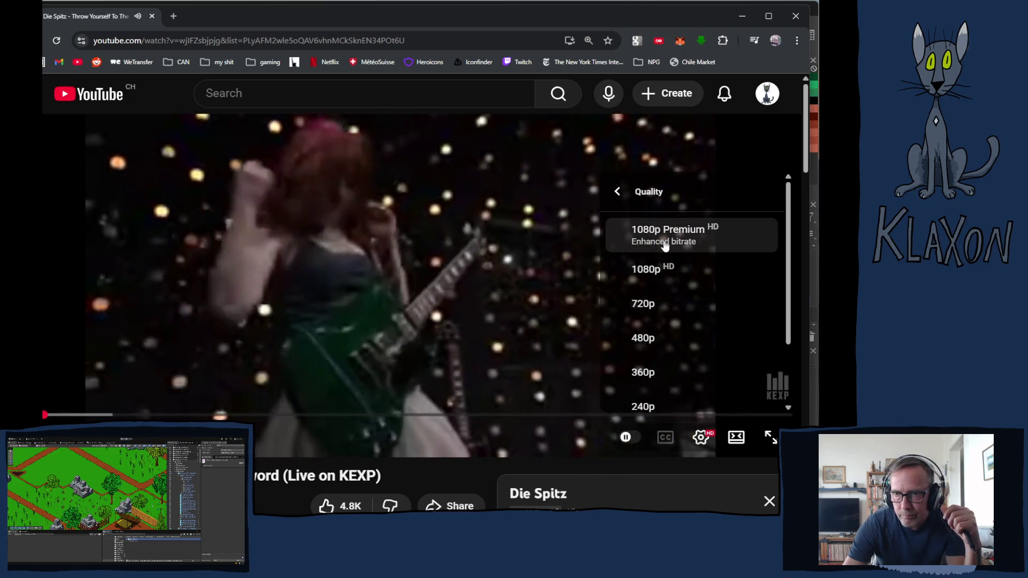
pyautogui.click(648, 268)
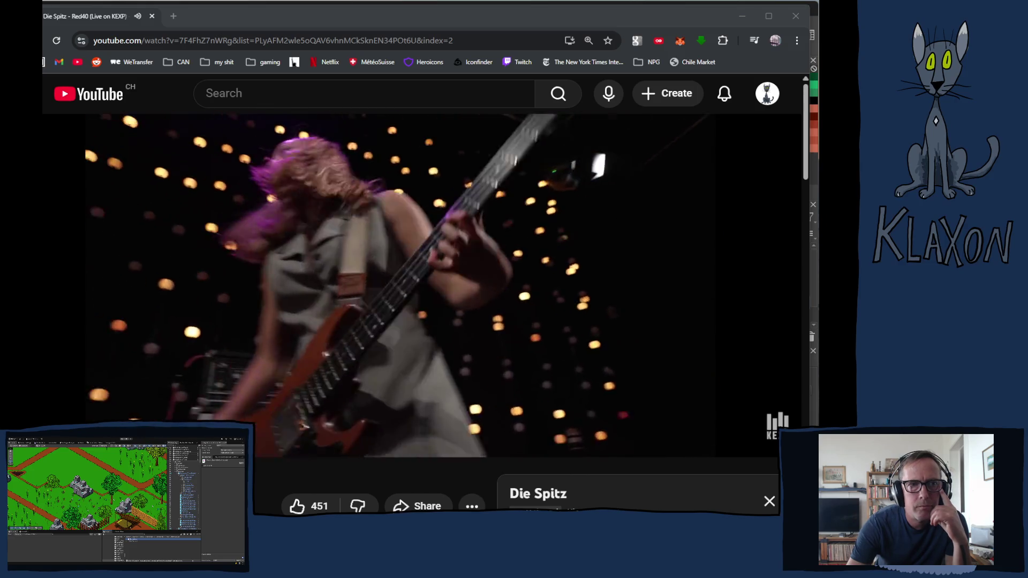
# Leave the YouTube browser and return to the Bush_Steppe.kra canvas in Krita
pyautogui.click(422, 21)
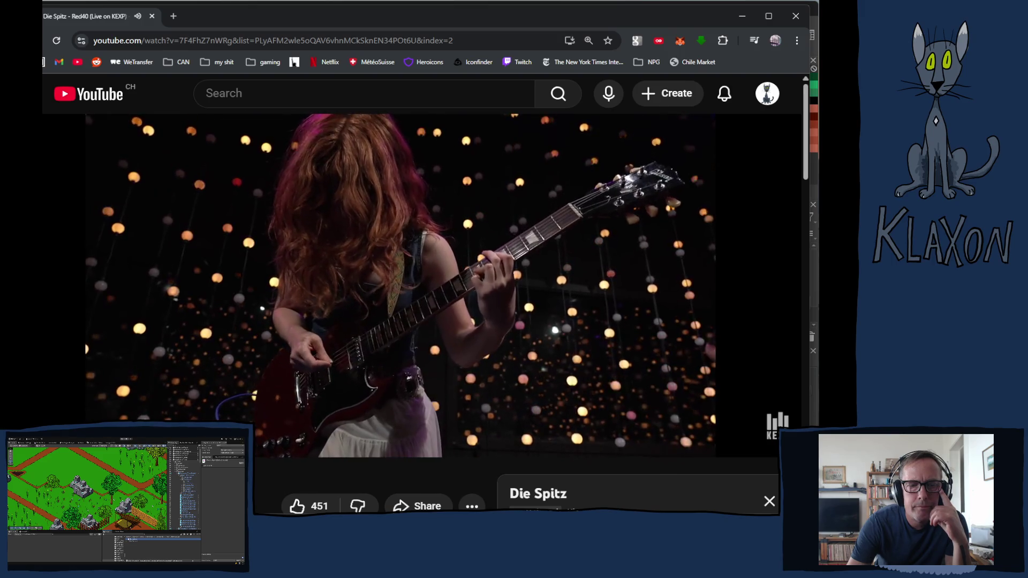
pyautogui.hotkey('alt', 'Tab')
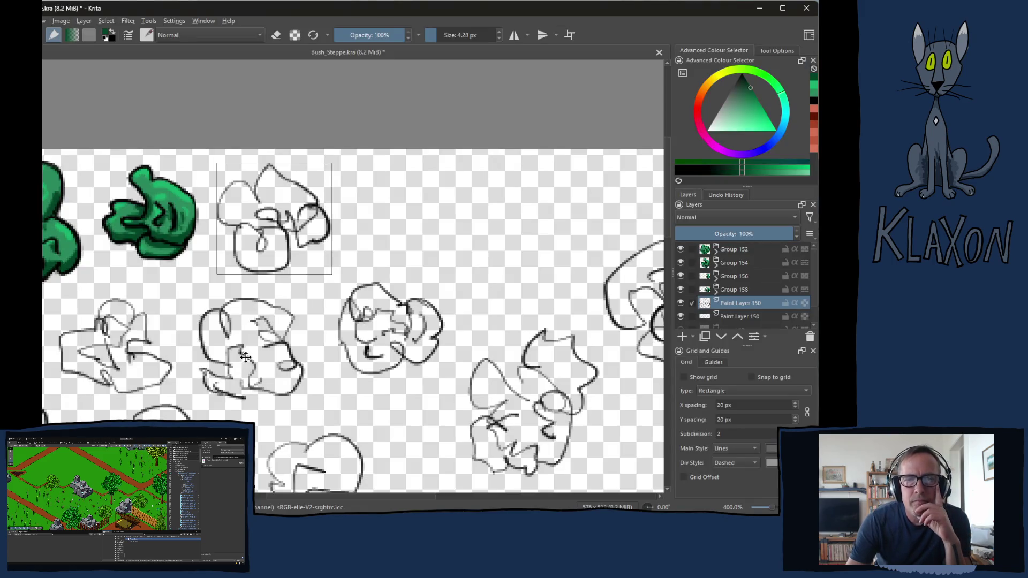
# Group Paint Layers 159 and 150 together into Group 160
pyautogui.click(731, 318)
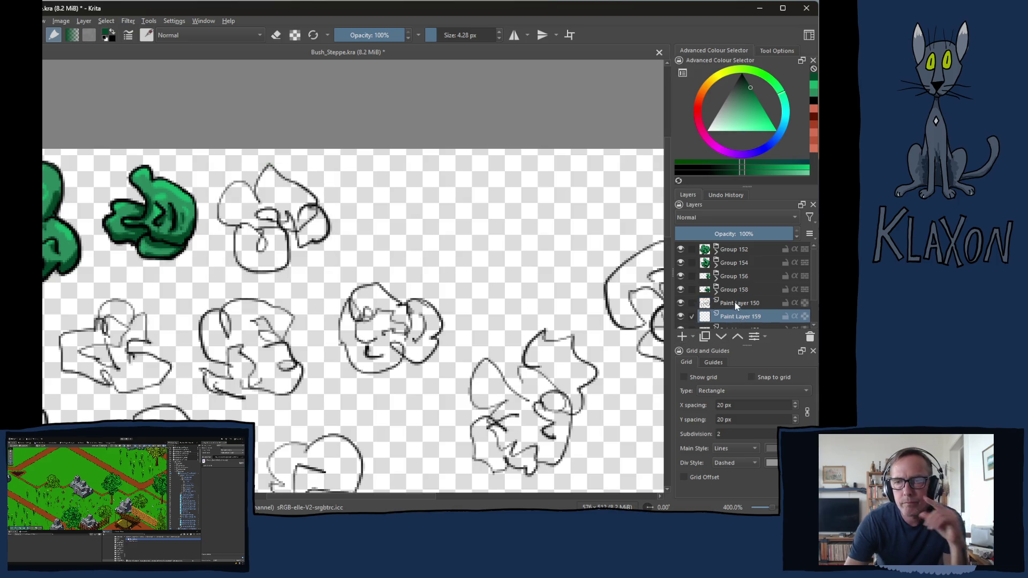
pyautogui.keyDown('ctrl'); pyautogui.click(734, 302); pyautogui.keyUp('ctrl')
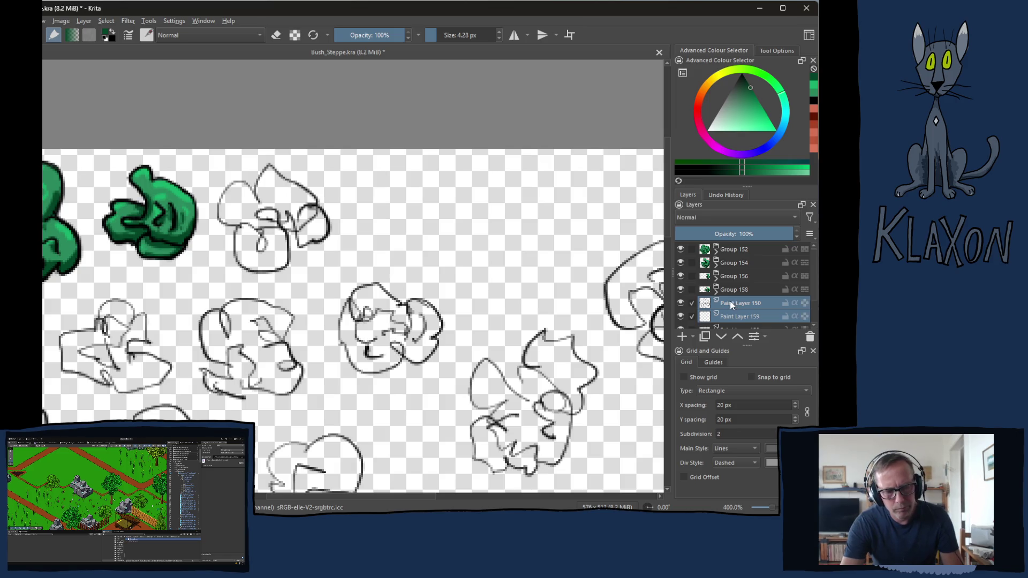
pyautogui.hotkey('ctrl', 'g')
# Make Paint Layer 150 the only edited layer and zoom to 800% on the next bush sketch
pyautogui.scroll(-1, 728, 307)
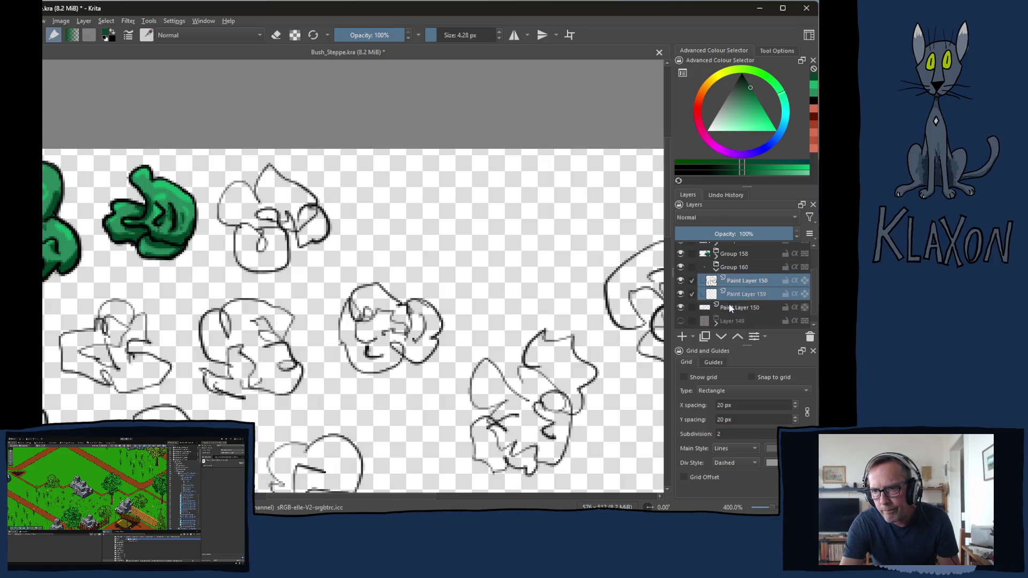
pyautogui.click(738, 282)
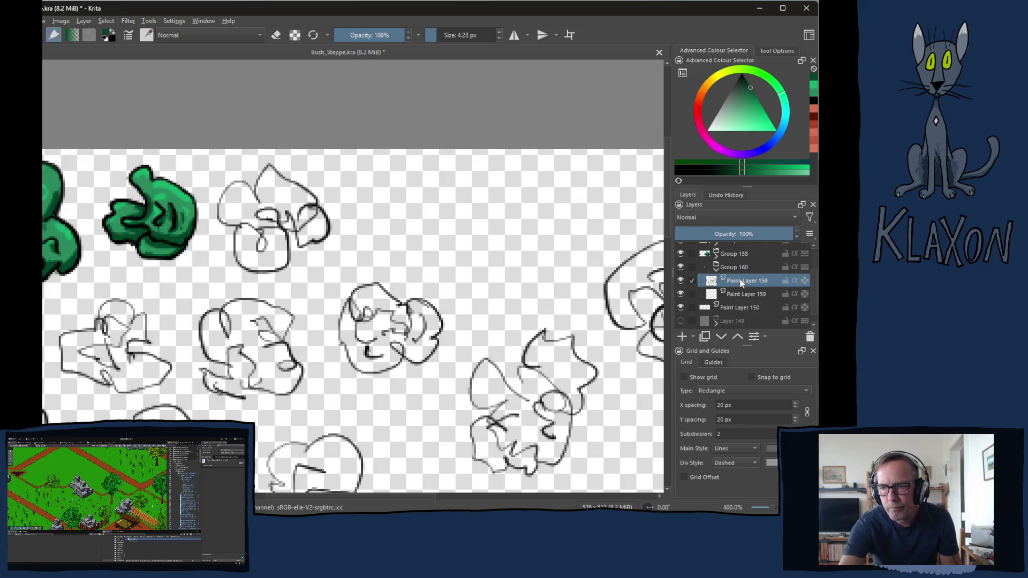
pyautogui.moveTo(741, 283)
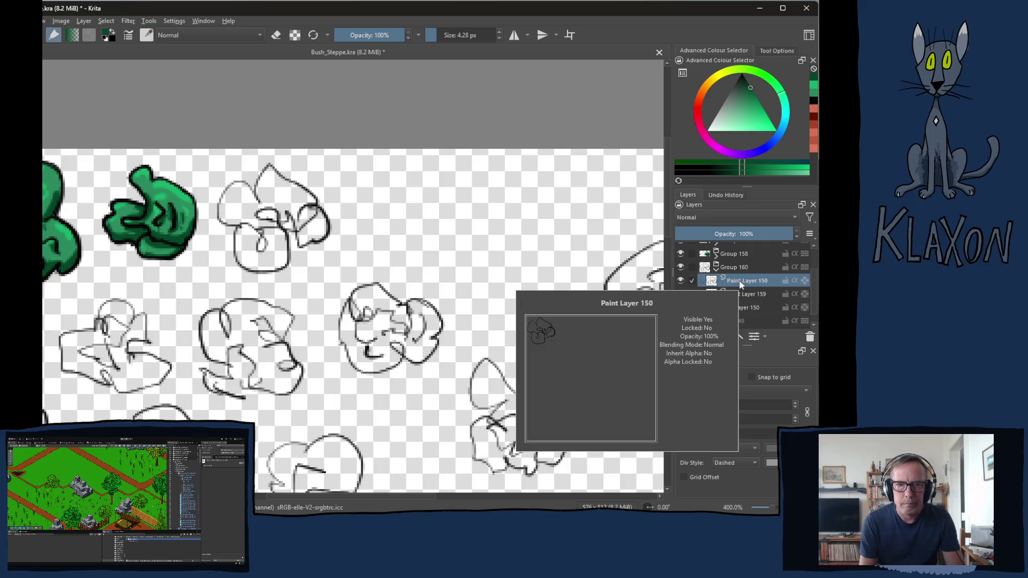
pyautogui.scroll(2, 255, 222)
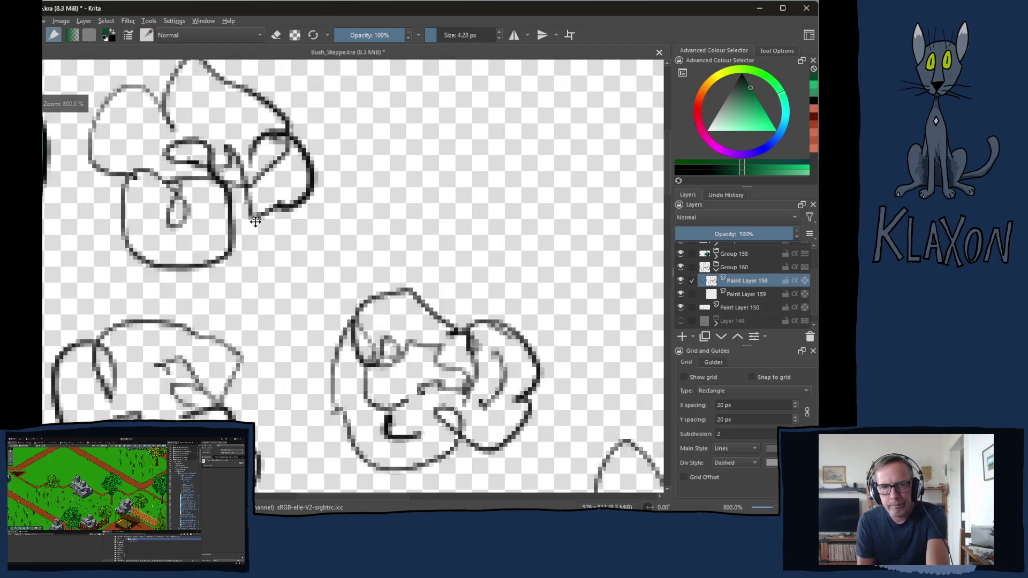
# Switch to black and ink the bush's left lobe, undoing a bad stroke
pyautogui.scroll(1, 332, 311)
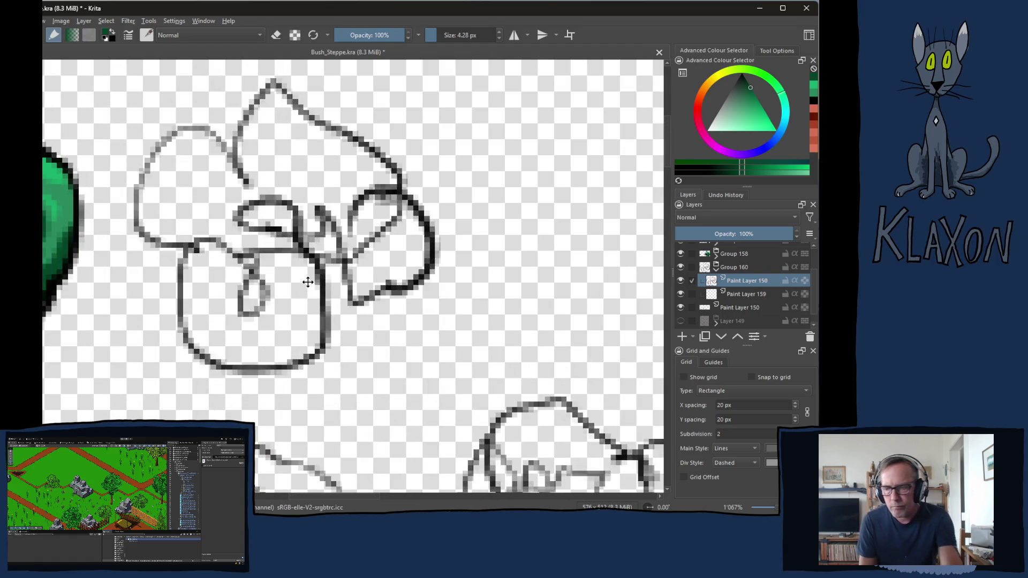
pyautogui.scroll(-1, 308, 282)
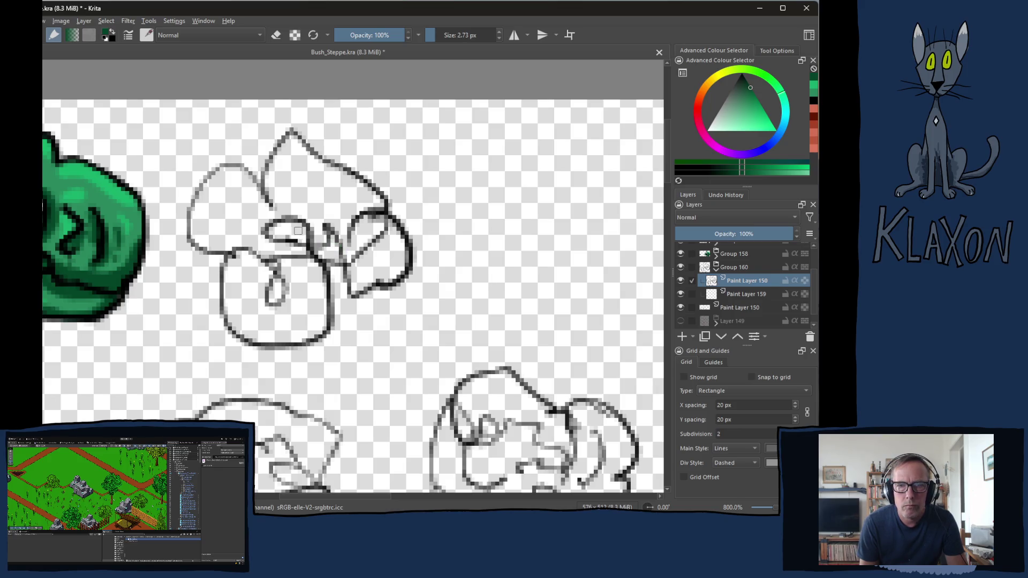
pyautogui.rightClick(287, 217)
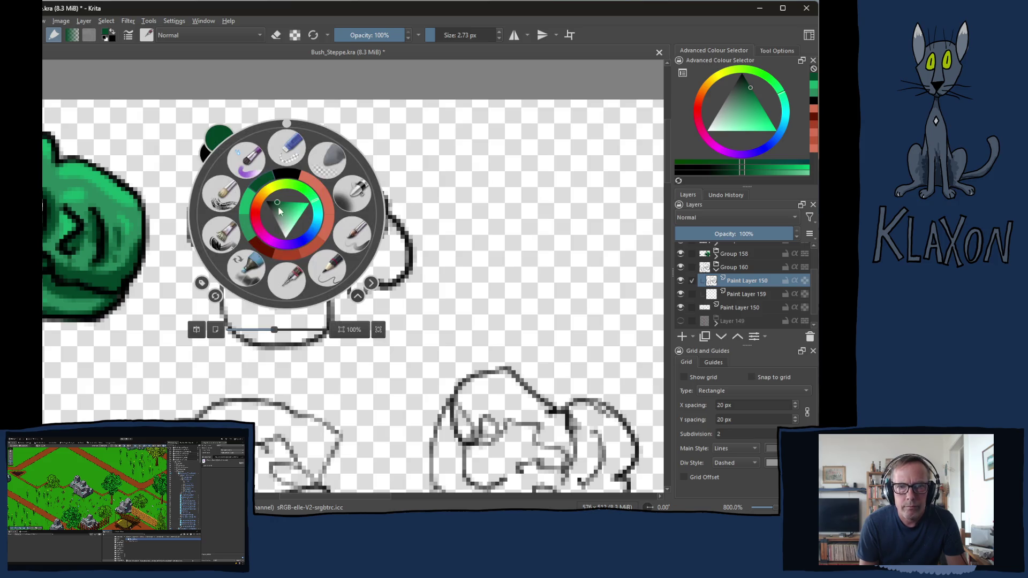
pyautogui.click(285, 177)
pyautogui.moveTo(262, 190)
pyautogui.mouseDown()
pyautogui.moveTo(248, 170)
pyautogui.moveTo(216, 165)
pyautogui.moveTo(191, 199)
pyautogui.moveTo(196, 236)
pyautogui.moveTo(222, 256)
pyautogui.moveTo(261, 261)
pyautogui.moveTo(249, 250)
pyautogui.moveTo(228, 267)
pyautogui.moveTo(221, 301)
pyautogui.moveTo(268, 347)
pyautogui.moveTo(310, 335)
pyautogui.moveTo(319, 303)
pyautogui.mouseUp()
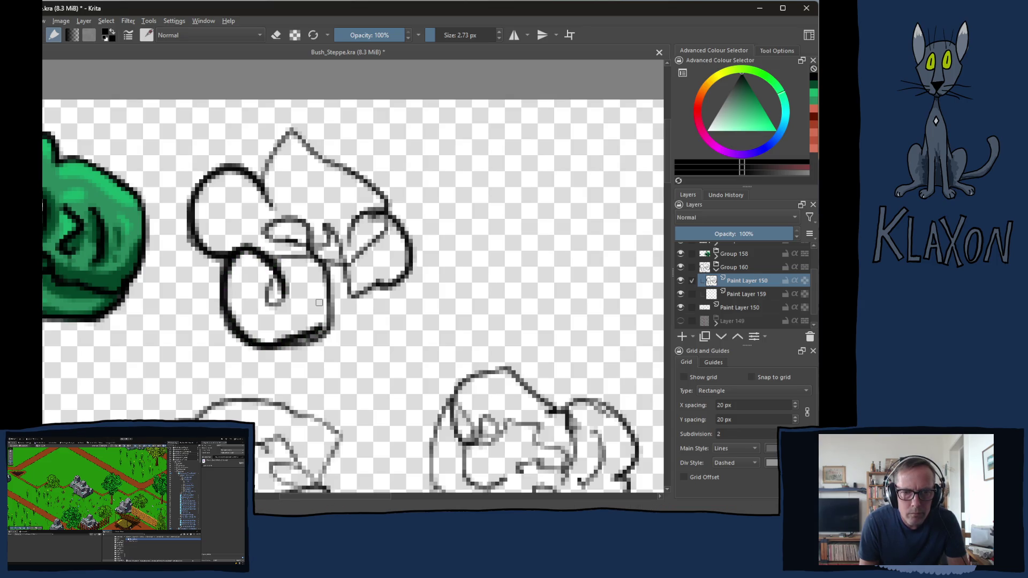
pyautogui.hotkey('ctrl', 'z')
pyautogui.hotkey('ctrl', 'z')
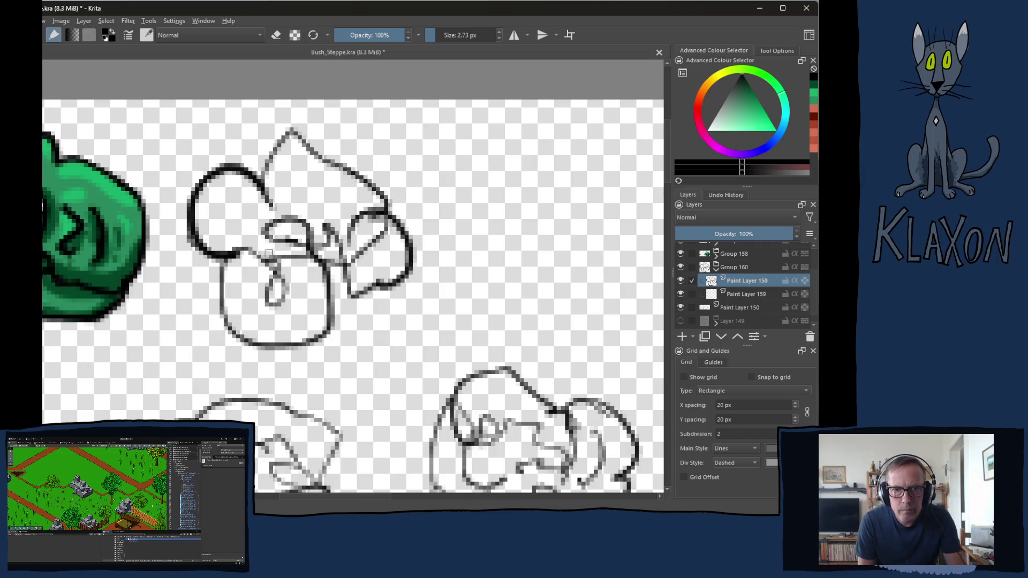
# Ink the inner loop, bottom lobe and upper lobe edges, then erase stray pixels at upper right
pyautogui.moveTo(274, 273)
pyautogui.mouseDown()
pyautogui.moveTo(247, 251)
pyautogui.moveTo(221, 297)
pyautogui.moveTo(229, 330)
pyautogui.moveTo(253, 348)
pyautogui.moveTo(303, 333)
pyautogui.mouseUp()
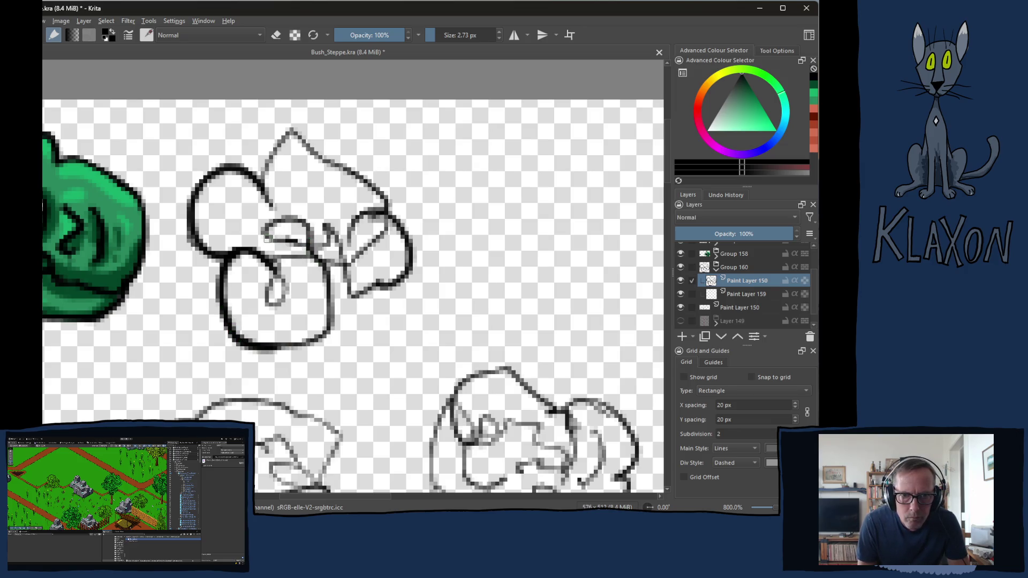
pyautogui.moveTo(309, 249)
pyautogui.mouseDown()
pyautogui.moveTo(327, 272)
pyautogui.moveTo(328, 335)
pyautogui.moveTo(297, 351)
pyautogui.moveTo(263, 337)
pyautogui.mouseUp()
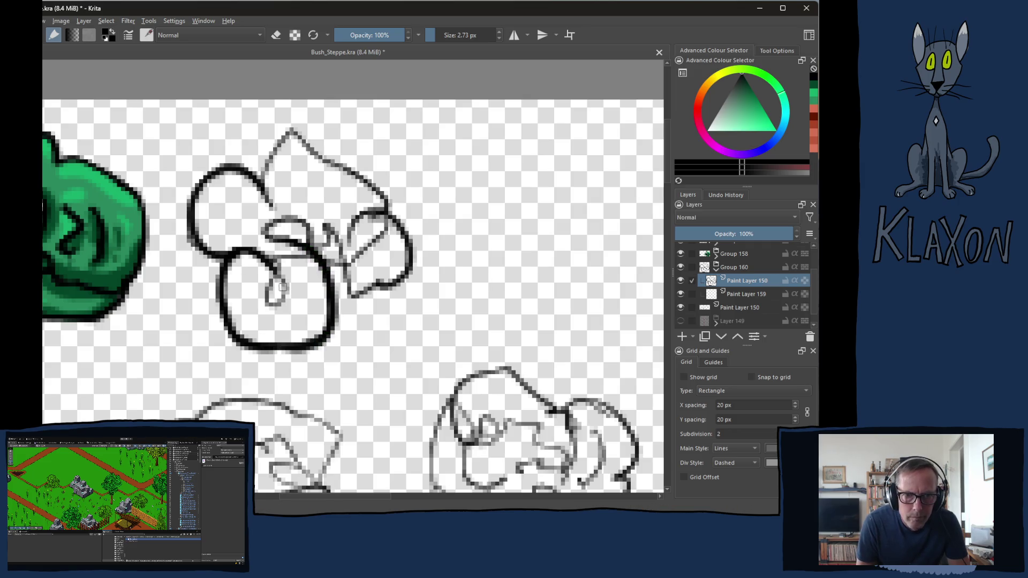
pyautogui.moveTo(275, 269)
pyautogui.mouseDown()
pyautogui.moveTo(287, 294)
pyautogui.moveTo(264, 291)
pyautogui.mouseUp()
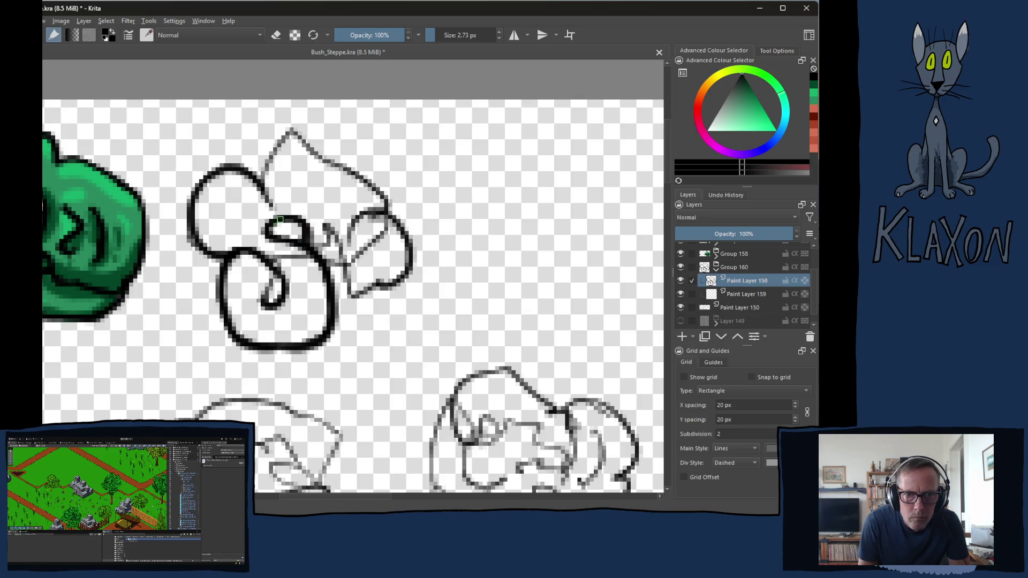
pyautogui.moveTo(263, 198); pyautogui.dragTo(267, 165)
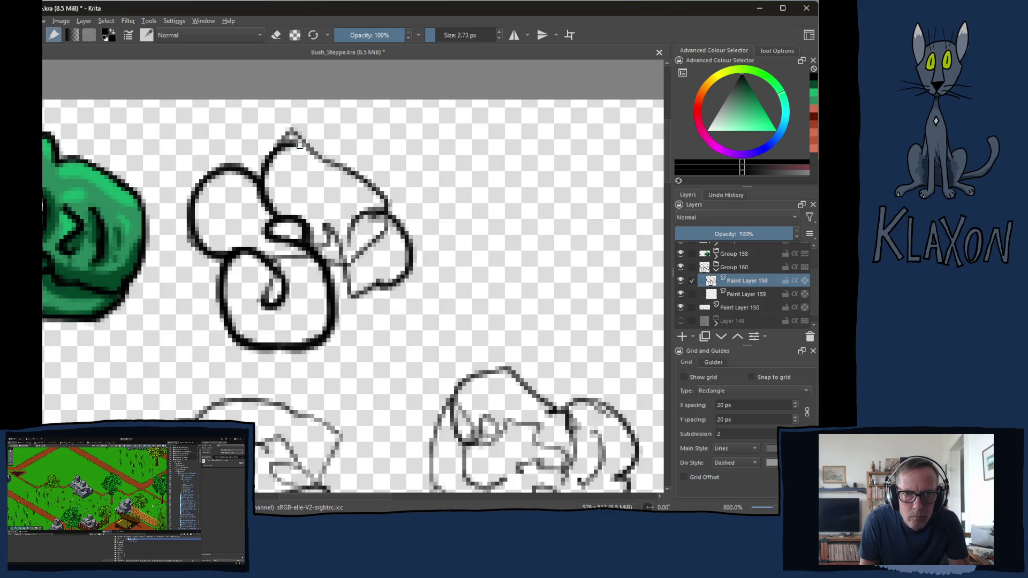
pyautogui.moveTo(354, 175)
pyautogui.mouseDown()
pyautogui.moveTo(381, 190)
pyautogui.moveTo(371, 214)
pyautogui.mouseUp()
pyautogui.press('e')
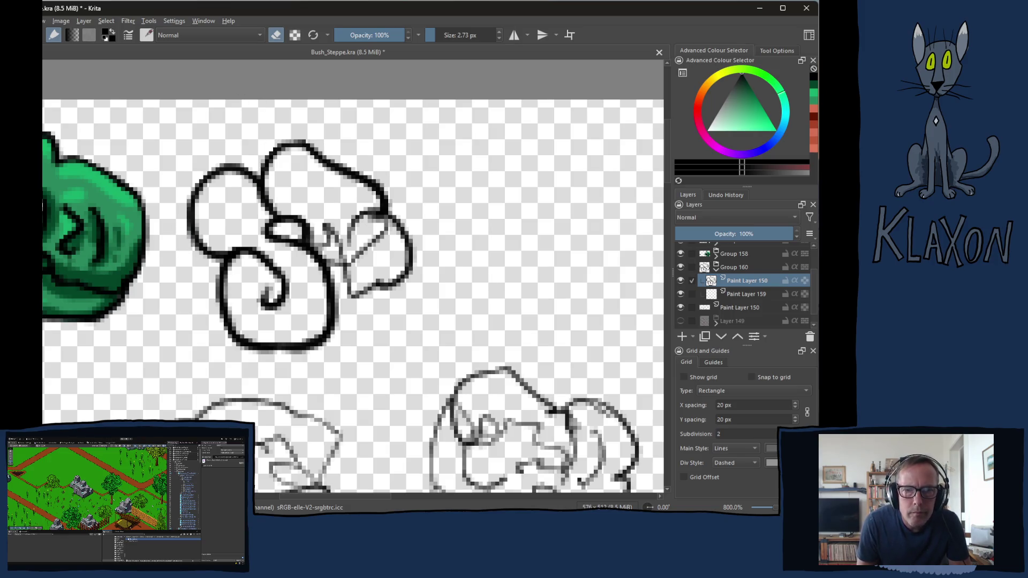
pyautogui.moveTo(373, 204); pyautogui.dragTo(380, 191)
# Ink the right lobe, an arched swirl in the upper lobe, and a centre-to-right curve
pyautogui.press('e')
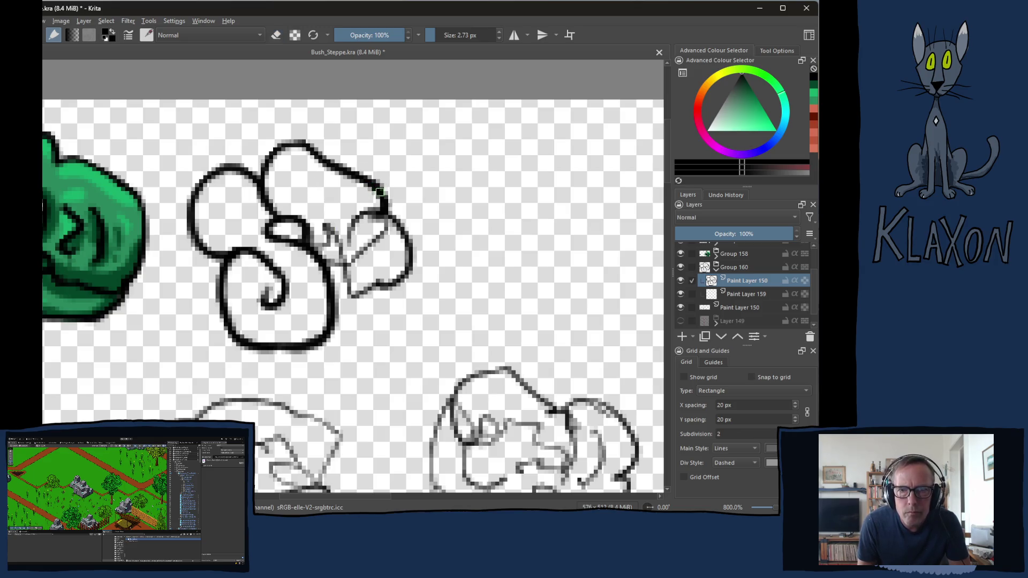
pyautogui.moveTo(381, 214)
pyautogui.mouseDown()
pyautogui.moveTo(409, 234)
pyautogui.moveTo(413, 264)
pyautogui.moveTo(390, 285)
pyautogui.moveTo(319, 262)
pyautogui.mouseUp()
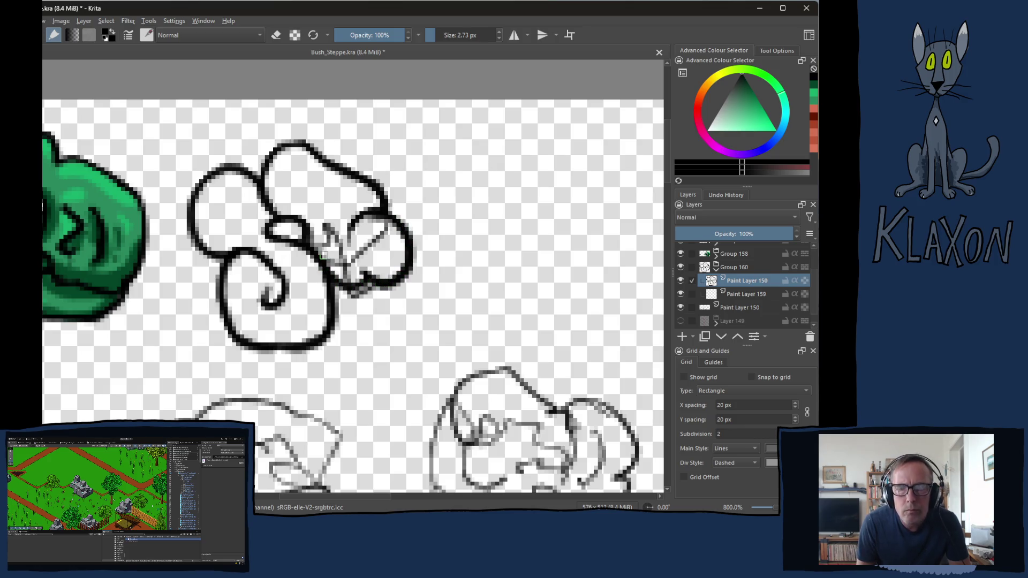
pyautogui.moveTo(294, 202); pyautogui.dragTo(330, 200)
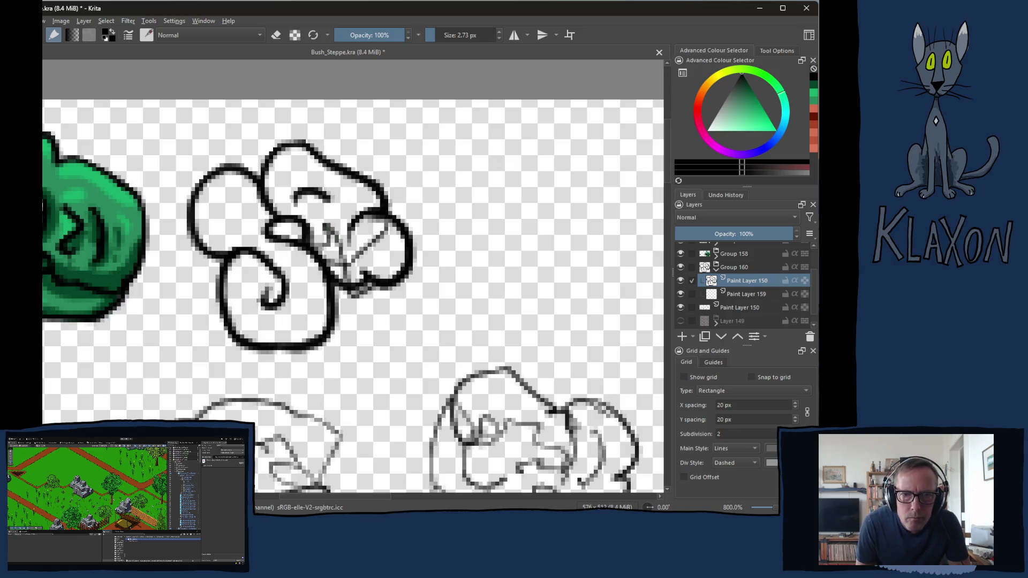
pyautogui.moveTo(336, 247); pyautogui.dragTo(387, 236)
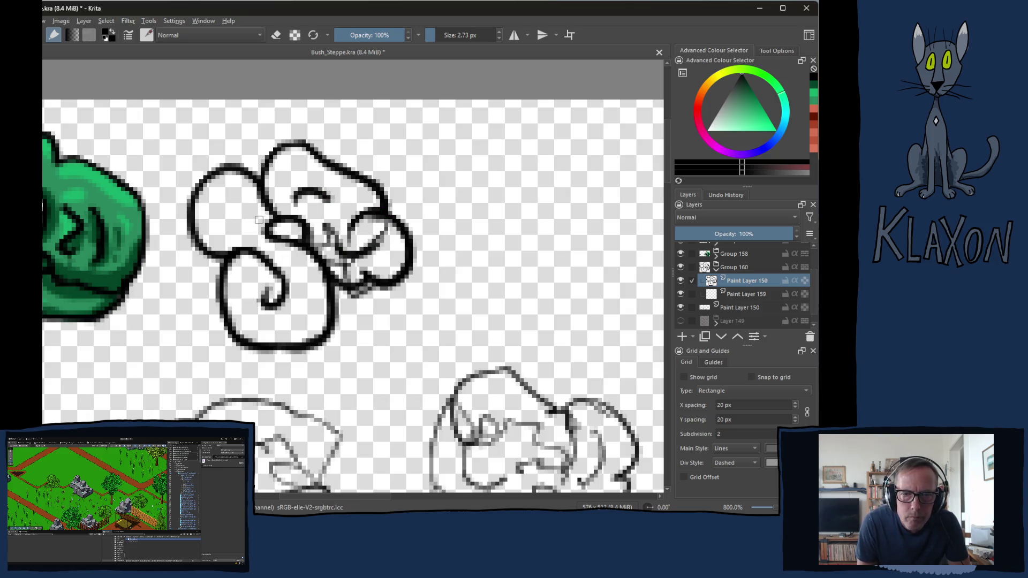
# Erase the stray small curve in the right lobe, then select Paint Layer 159 beneath the ink
pyautogui.press('e')
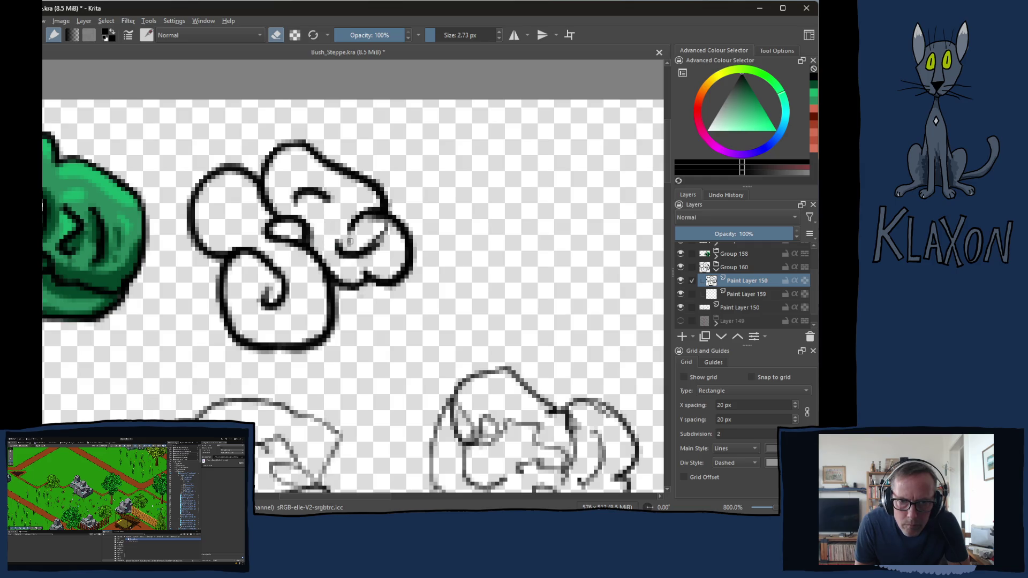
pyautogui.moveTo(377, 235)
pyautogui.mouseDown()
pyautogui.moveTo(369, 241)
pyautogui.moveTo(388, 229)
pyautogui.moveTo(371, 223)
pyautogui.mouseUp()
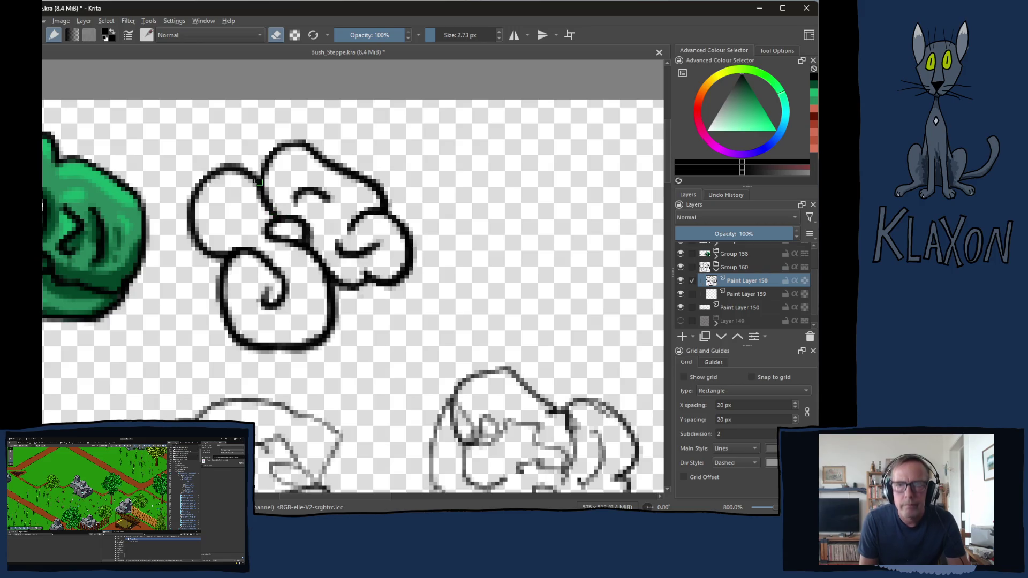
pyautogui.press('e')
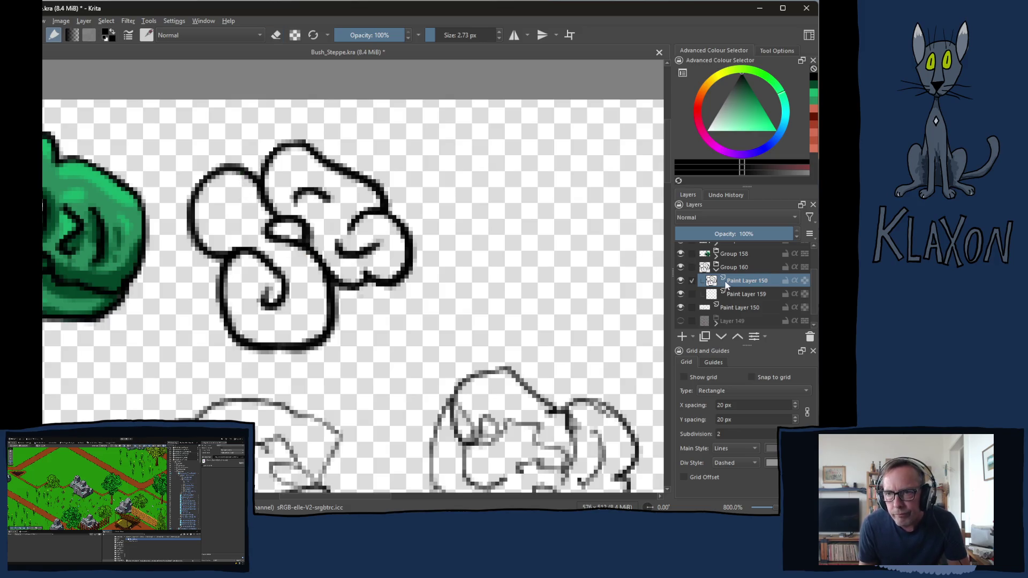
pyautogui.click(733, 295)
pyautogui.rightClick(351, 231)
# Fill the bush interior, its small enclosed gaps and upper-right part with flat mid green
pyautogui.click(329, 228)
pyautogui.press('f')
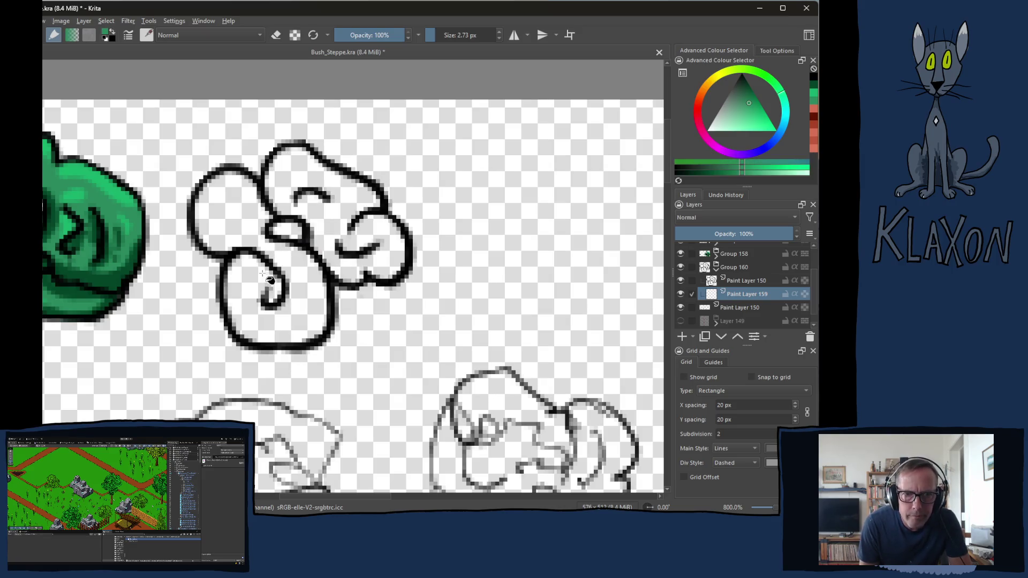
pyautogui.click(255, 281)
pyautogui.click(275, 203)
pyautogui.click(292, 224)
pyautogui.click(330, 219)
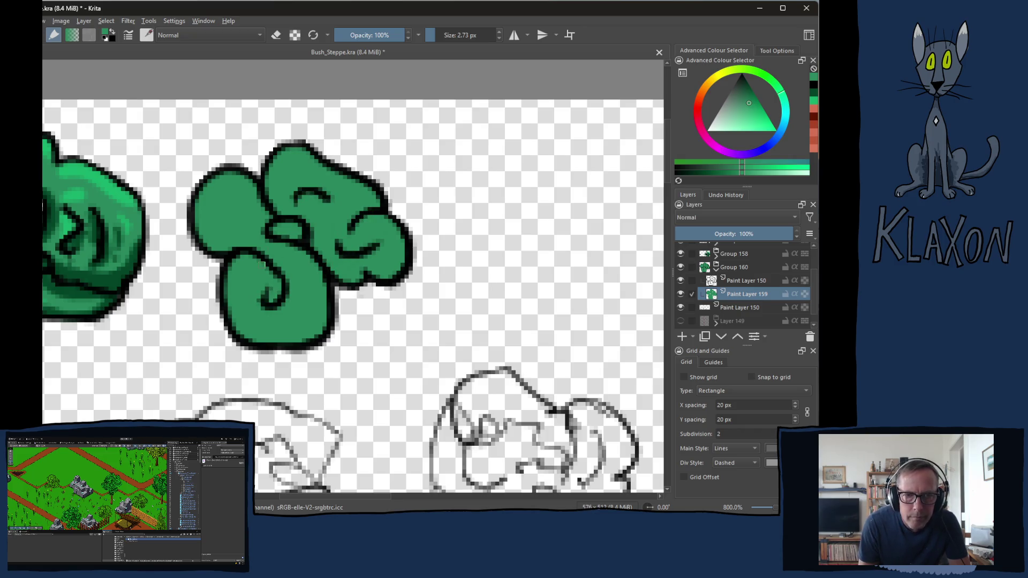
pyautogui.rightClick(262, 218)
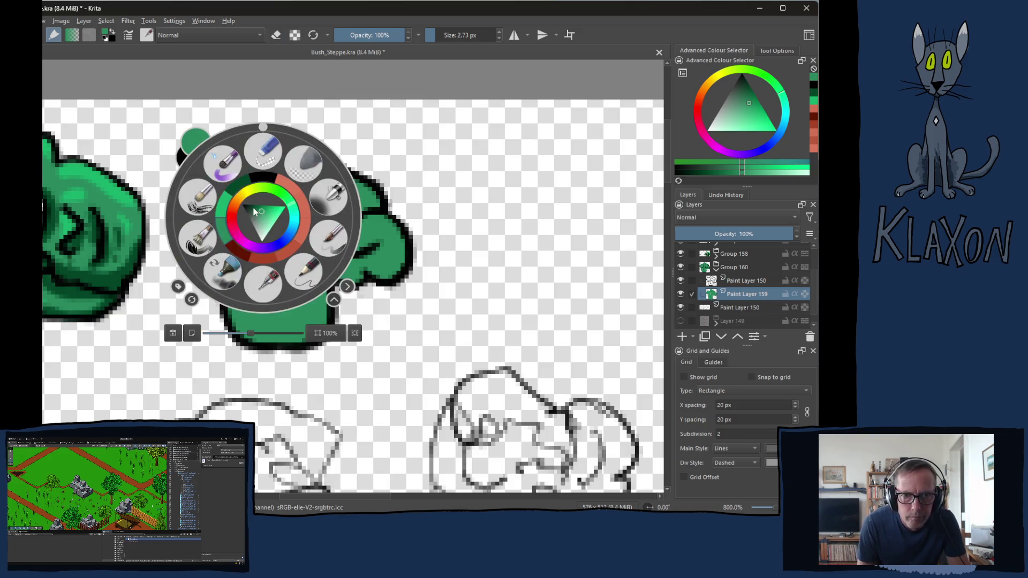
# With a darker green at about 6.68 px, shade the bush's bottom, right lobes, central loop and left lobe
pyautogui.click(242, 208)
pyautogui.moveTo(180, 286); pyautogui.dragTo(206, 293)
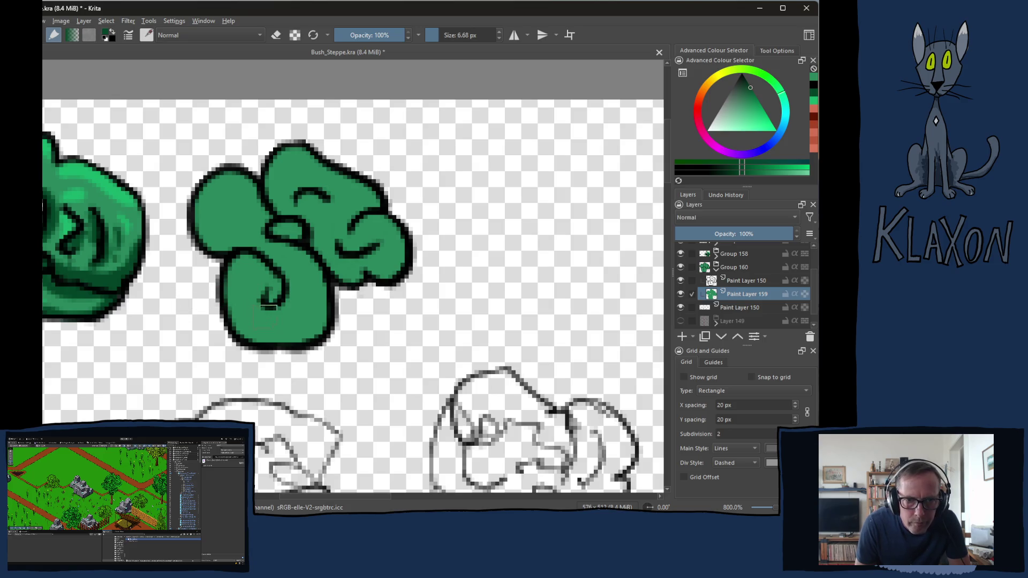
pyautogui.moveTo(231, 330)
pyautogui.mouseDown()
pyautogui.moveTo(310, 330)
pyautogui.moveTo(324, 281)
pyautogui.mouseUp()
pyautogui.moveTo(307, 241)
pyautogui.mouseDown()
pyautogui.moveTo(324, 264)
pyautogui.moveTo(364, 278)
pyautogui.moveTo(407, 255)
pyautogui.moveTo(353, 259)
pyautogui.moveTo(365, 262)
pyautogui.mouseUp()
pyautogui.moveTo(365, 210)
pyautogui.mouseDown()
pyautogui.moveTo(347, 221)
pyautogui.moveTo(387, 197)
pyautogui.mouseUp()
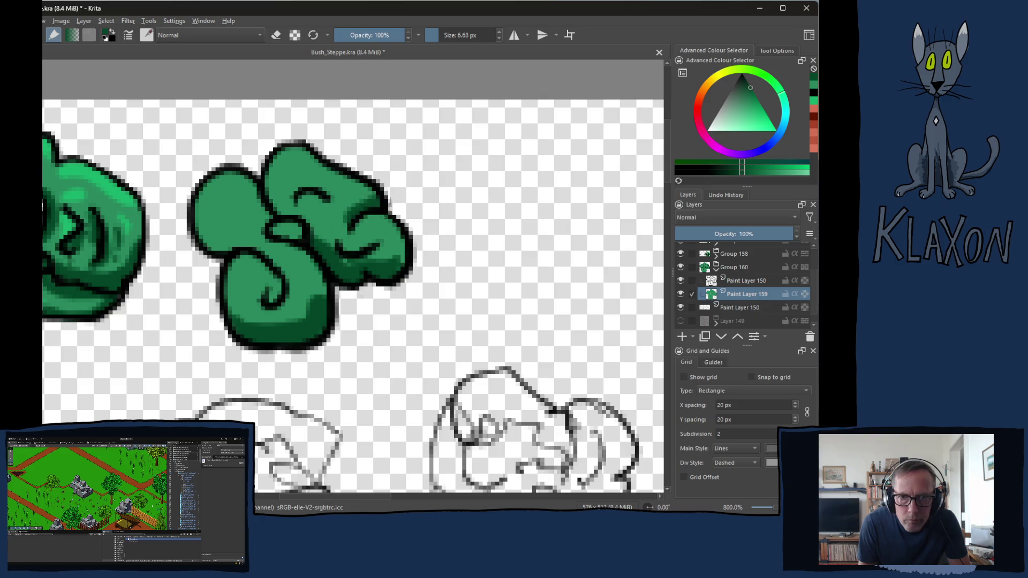
pyautogui.moveTo(309, 196)
pyautogui.mouseDown()
pyautogui.moveTo(281, 236)
pyautogui.moveTo(308, 236)
pyautogui.mouseUp()
pyautogui.moveTo(253, 261)
pyautogui.mouseDown()
pyautogui.moveTo(203, 239)
pyautogui.moveTo(261, 252)
pyautogui.moveTo(284, 280)
pyautogui.moveTo(271, 302)
pyautogui.moveTo(273, 271)
pyautogui.mouseUp()
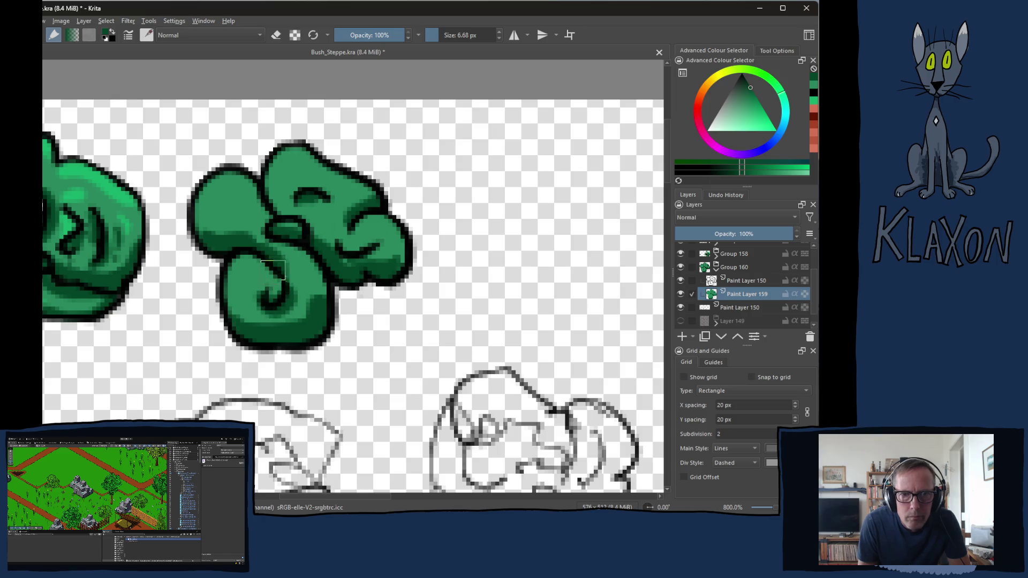
pyautogui.moveTo(261, 205); pyautogui.dragTo(252, 244)
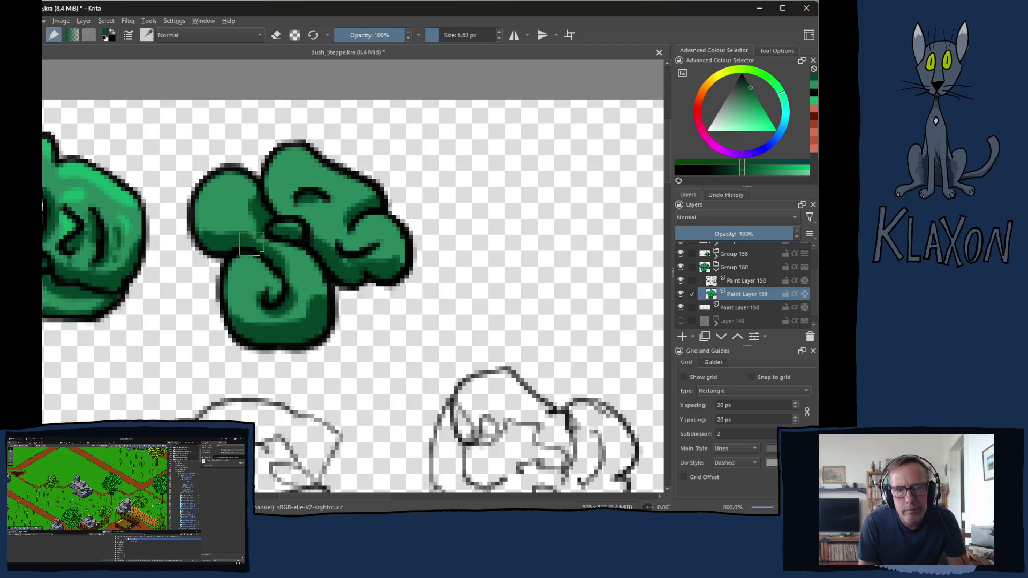
pyautogui.rightClick(252, 225)
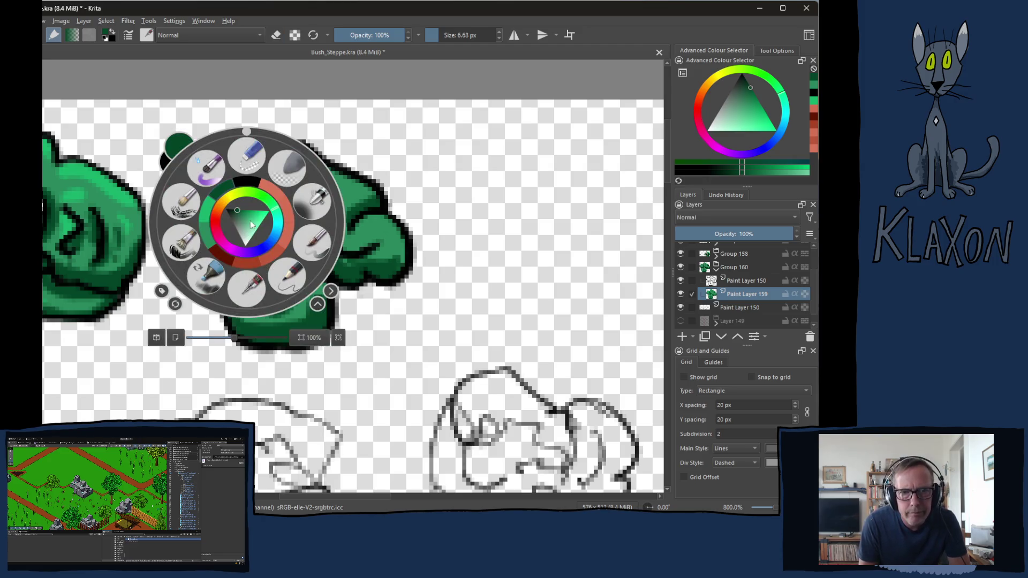
# Paint lighter-green highlights on the left, upper-middle, middle and upper-right lobes
pyautogui.click(211, 211)
pyautogui.moveTo(241, 171); pyautogui.dragTo(206, 201)
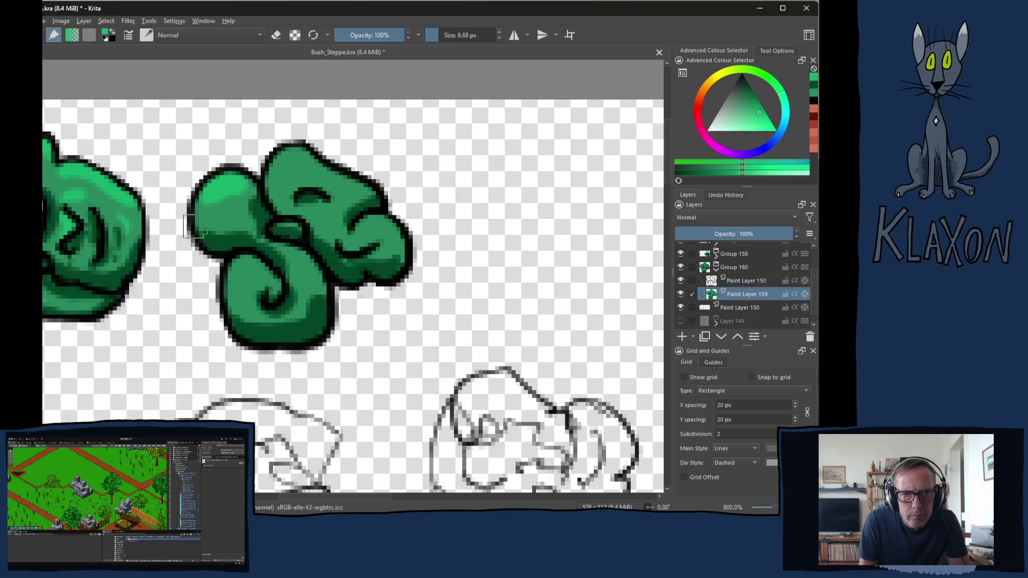
pyautogui.moveTo(268, 174); pyautogui.dragTo(300, 156)
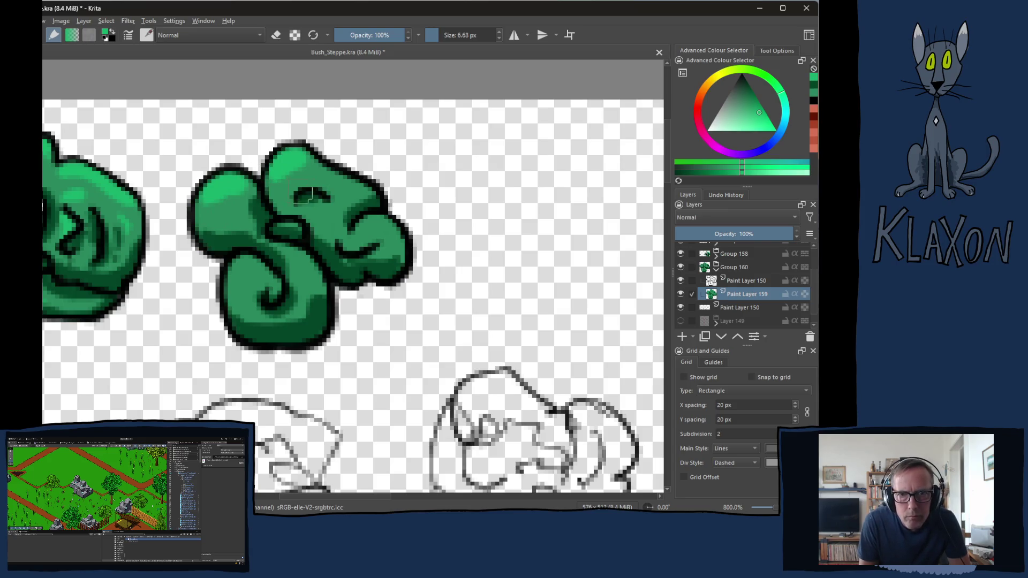
pyautogui.moveTo(305, 194); pyautogui.dragTo(297, 223)
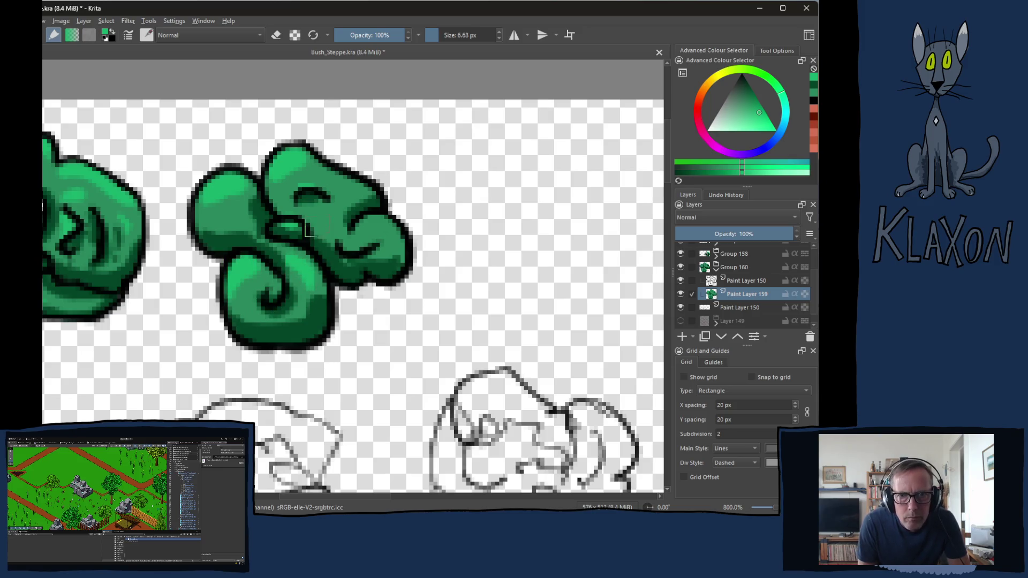
pyautogui.moveTo(321, 217)
pyautogui.mouseDown()
pyautogui.moveTo(343, 187)
pyautogui.moveTo(324, 161)
pyautogui.moveTo(303, 172)
pyautogui.moveTo(378, 245)
pyautogui.mouseUp()
pyautogui.click(318, 175)
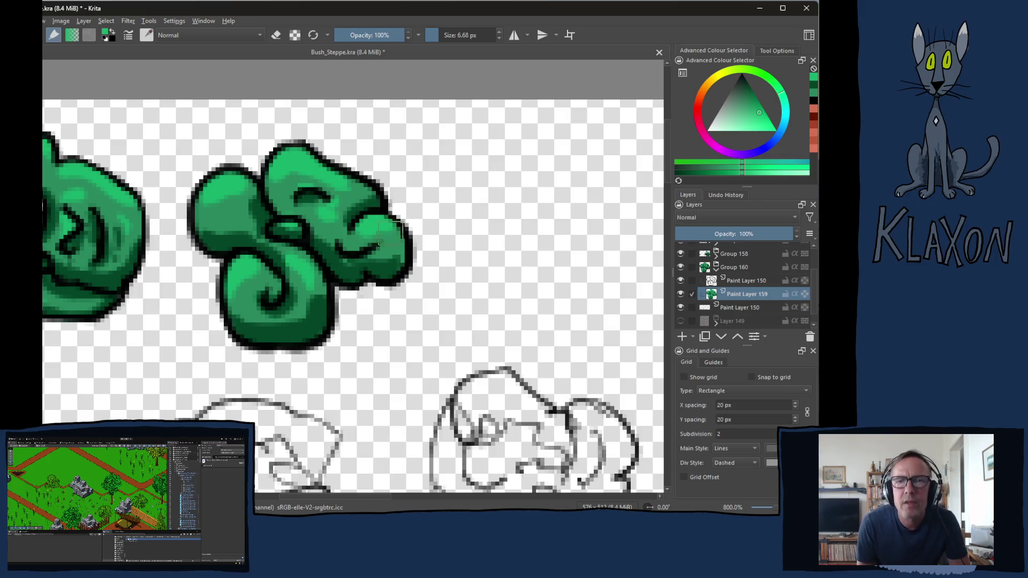
pyautogui.click(220, 212)
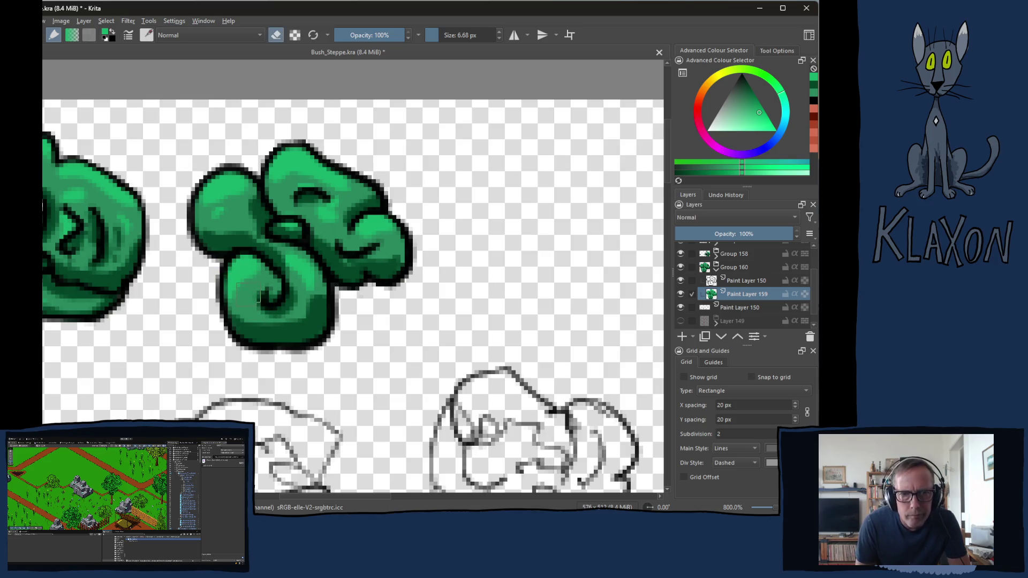
# Add light green and dark green shading to the lower swirl and right edge, and lighten the centre
pyautogui.rightClick(253, 276)
pyautogui.click(217, 296)
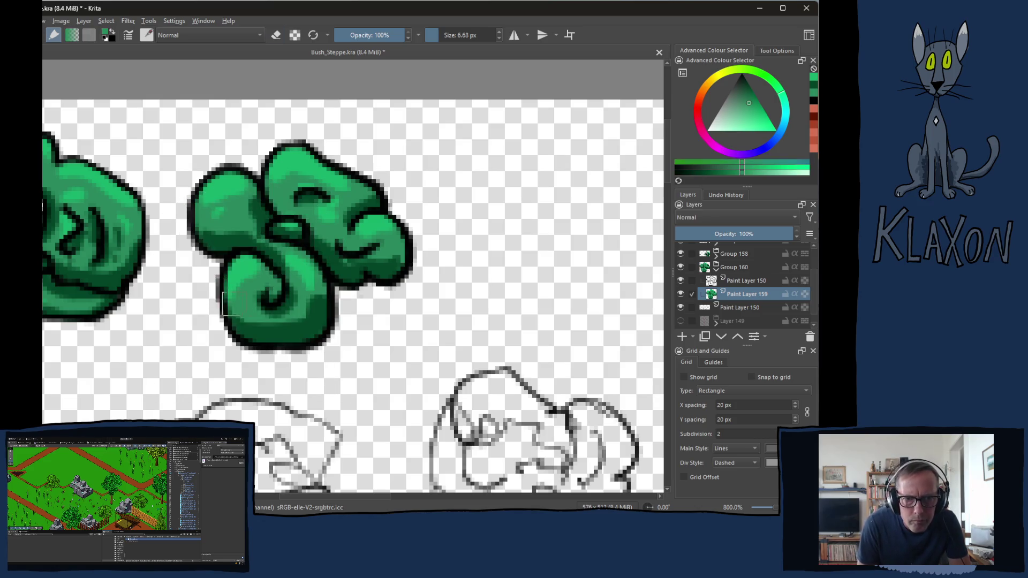
pyautogui.moveTo(289, 321); pyautogui.dragTo(302, 308)
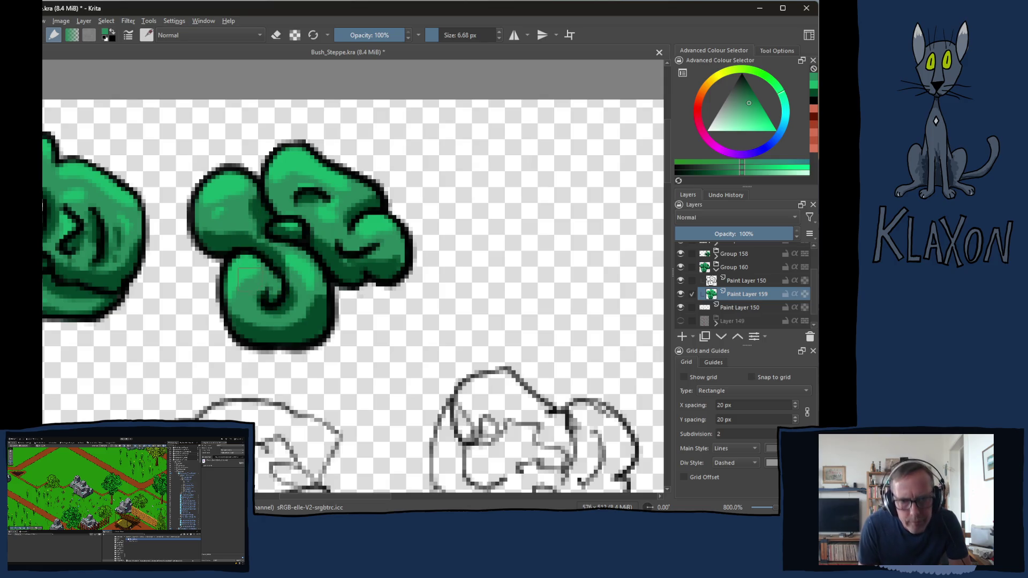
pyautogui.keyDown('ctrl'); pyautogui.click(320, 308); pyautogui.keyUp('ctrl')
pyautogui.moveTo(321, 297); pyautogui.dragTo(326, 273)
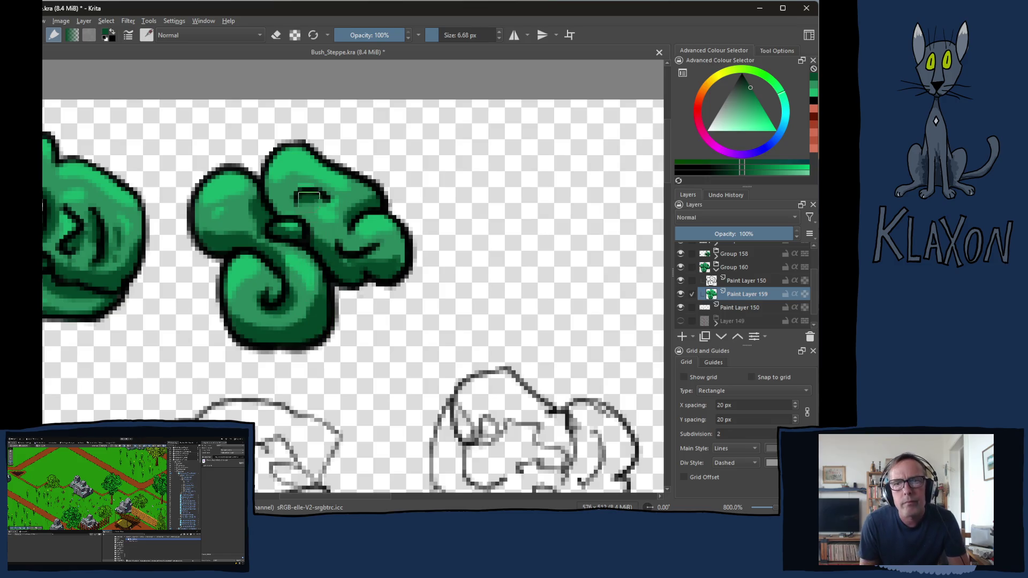
pyautogui.moveTo(401, 268); pyautogui.dragTo(406, 241)
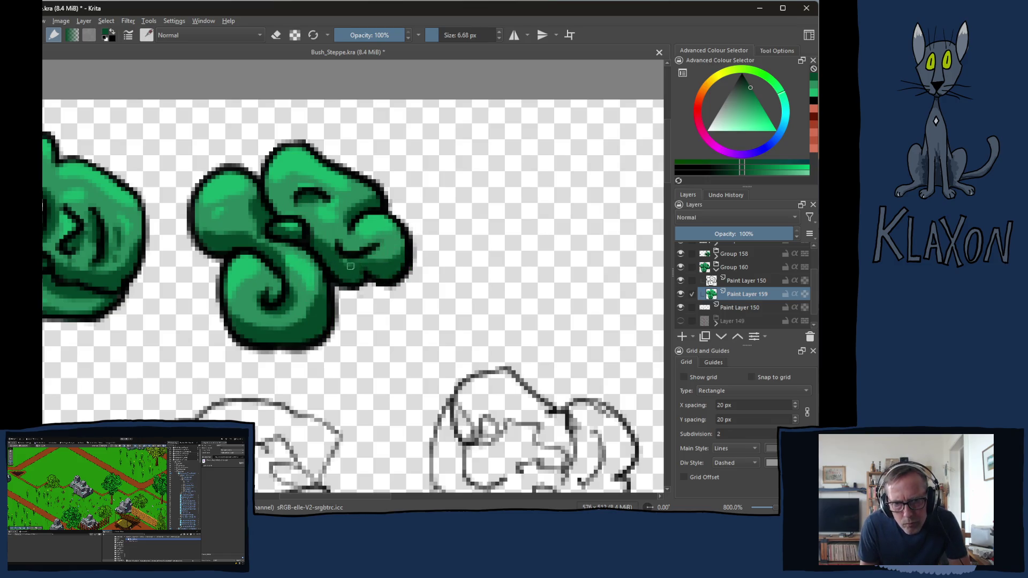
pyautogui.moveTo(300, 233); pyautogui.dragTo(289, 230)
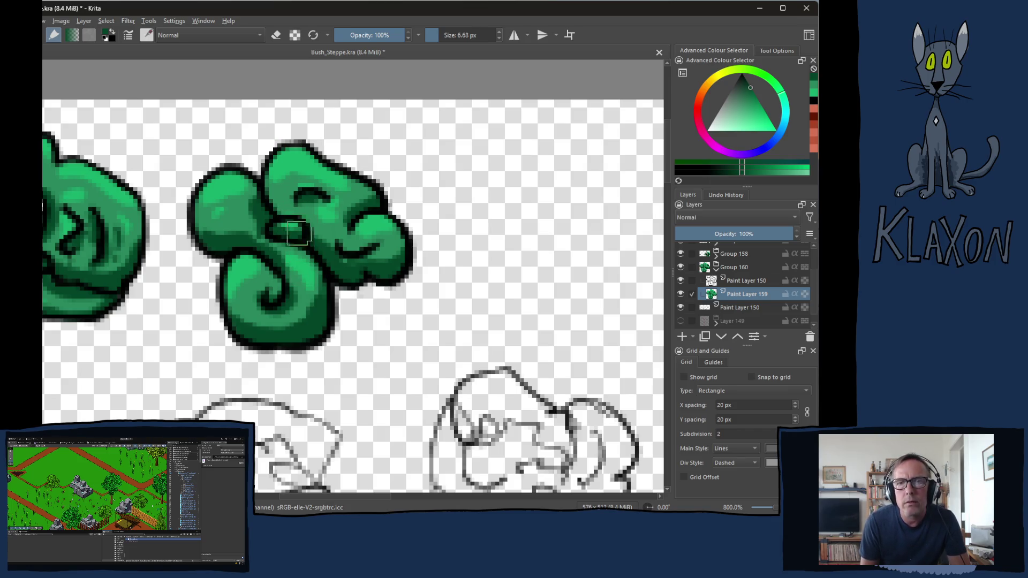
# Collapse the finished bush's group, select Paint Layer 150, and pan to the next sketch
pyautogui.click(716, 269)
pyautogui.click(728, 293)
pyautogui.moveTo(500, 262)
pyautogui.mouseDown()
pyautogui.moveTo(475, 275)
pyautogui.moveTo(402, 229)
pyautogui.moveTo(366, 273)
pyautogui.moveTo(309, 305)
pyautogui.moveTo(409, 230)
pyautogui.moveTo(369, 219)
pyautogui.moveTo(434, 199)
pyautogui.moveTo(394, 186)
pyautogui.moveTo(369, 239)
pyautogui.moveTo(407, 214)
pyautogui.moveTo(375, 252)
pyautogui.moveTo(407, 225)
pyautogui.moveTo(416, 233)
pyautogui.moveTo(337, 225)
pyautogui.moveTo(404, 211)
pyautogui.moveTo(410, 263)
pyautogui.moveTo(403, 193)
pyautogui.moveTo(375, 225)
pyautogui.moveTo(358, 188)
pyautogui.mouseUp()
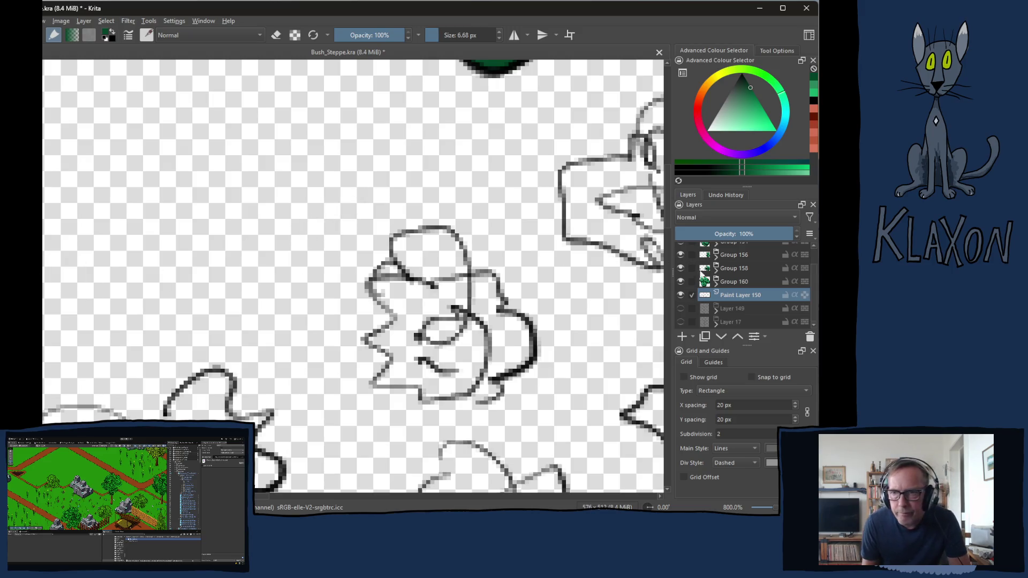
# Lasso the next bush sketch and cut it onto its own new layer
pyautogui.moveTo(485, 219); pyautogui.dragTo(412, 195)
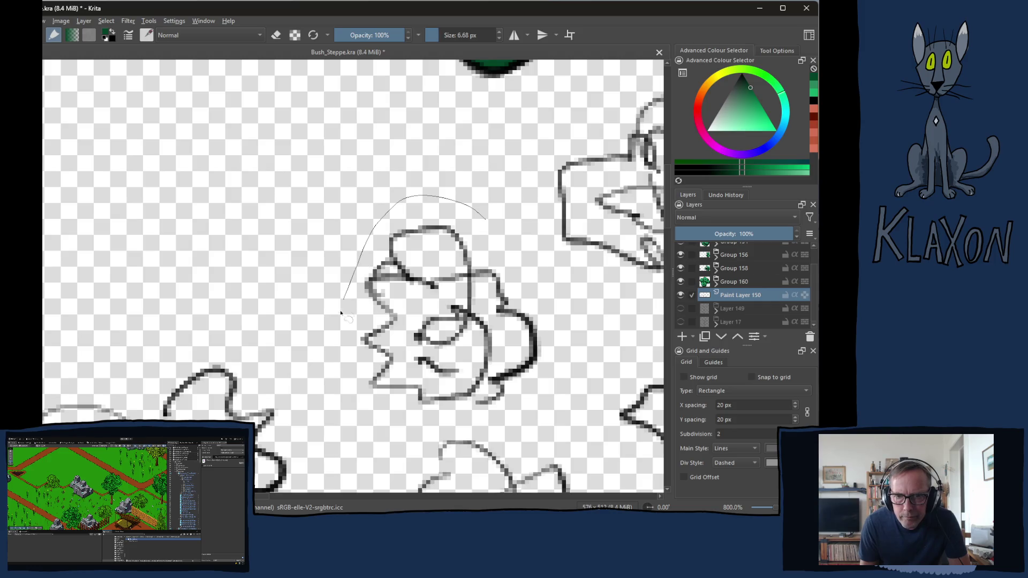
pyautogui.moveTo(452, 421)
pyautogui.mouseDown()
pyautogui.moveTo(568, 348)
pyautogui.moveTo(482, 217)
pyautogui.mouseUp()
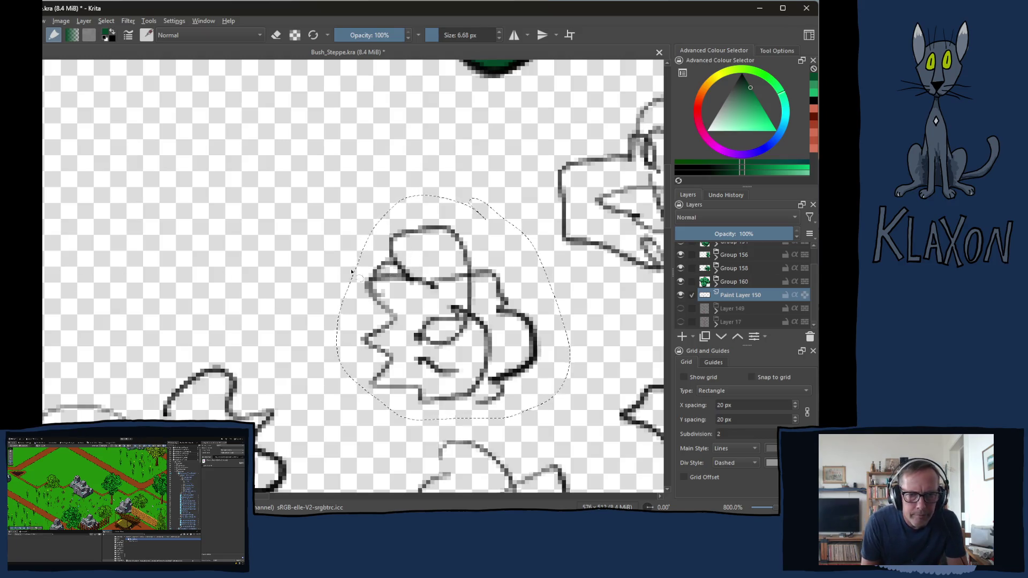
pyautogui.rightClick(392, 272)
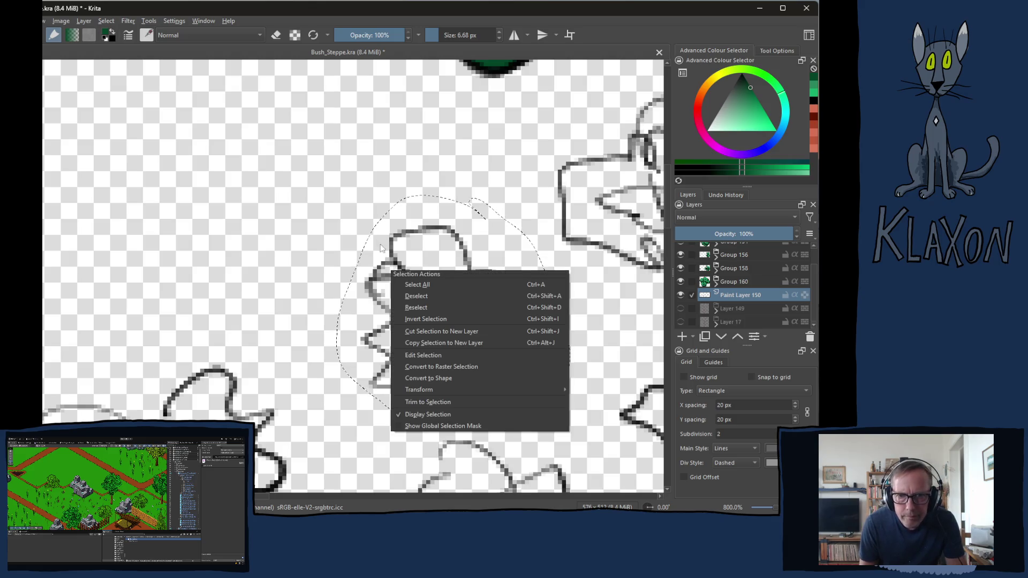
pyautogui.click(431, 331)
# Move the cut-out bush sketch up beside the finished green bush
pyautogui.moveTo(455, 265)
pyautogui.mouseDown()
pyautogui.moveTo(334, 300)
pyautogui.moveTo(128, 331)
pyautogui.mouseUp()
pyautogui.press('t')
pyautogui.moveTo(114, 382)
pyautogui.mouseDown()
pyautogui.moveTo(436, 218)
pyautogui.moveTo(251, 305)
pyautogui.moveTo(332, 273)
pyautogui.moveTo(527, 237)
pyautogui.moveTo(319, 325)
pyautogui.moveTo(468, 268)
pyautogui.moveTo(463, 298)
pyautogui.mouseUp()
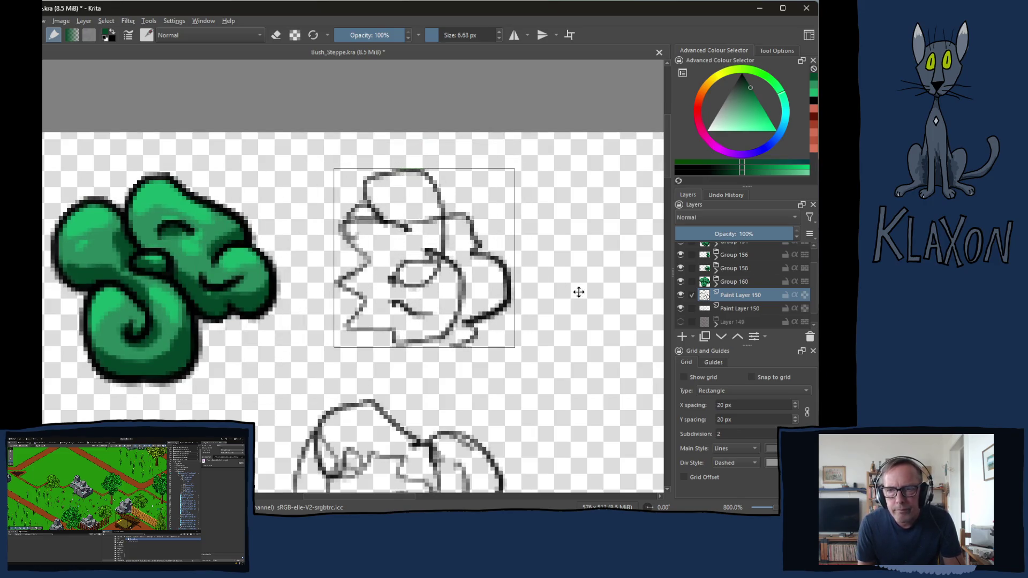
# Add a new empty Paint Layer 162 and move it below the sketch layer
pyautogui.click(704, 337)
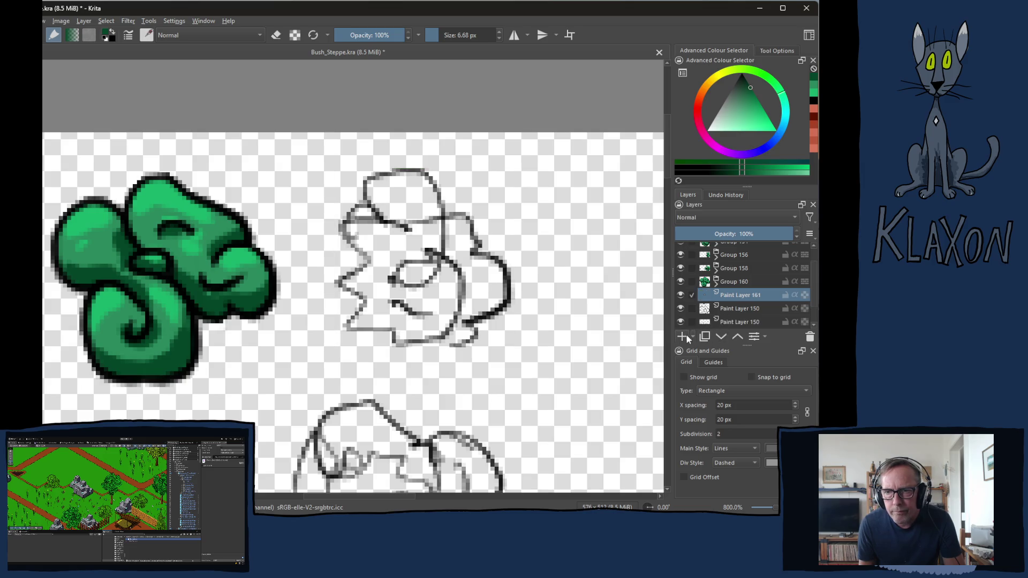
pyautogui.click(727, 338)
pyautogui.click(726, 340)
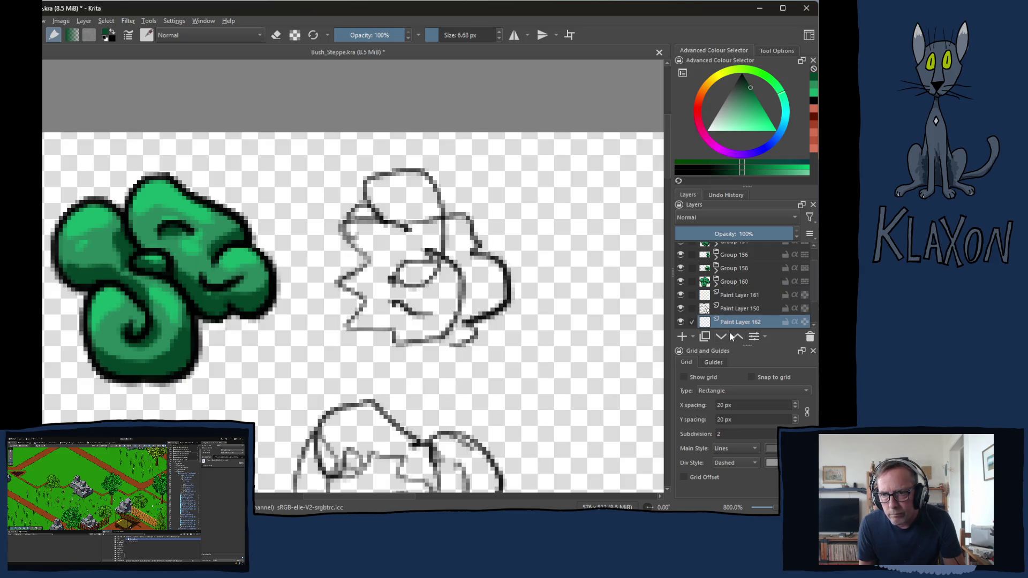
# Reorder Paint Layer 161, holding the cut-out sketch, to sit beside Paint Layer 162
pyautogui.click(734, 308)
pyautogui.click(737, 295)
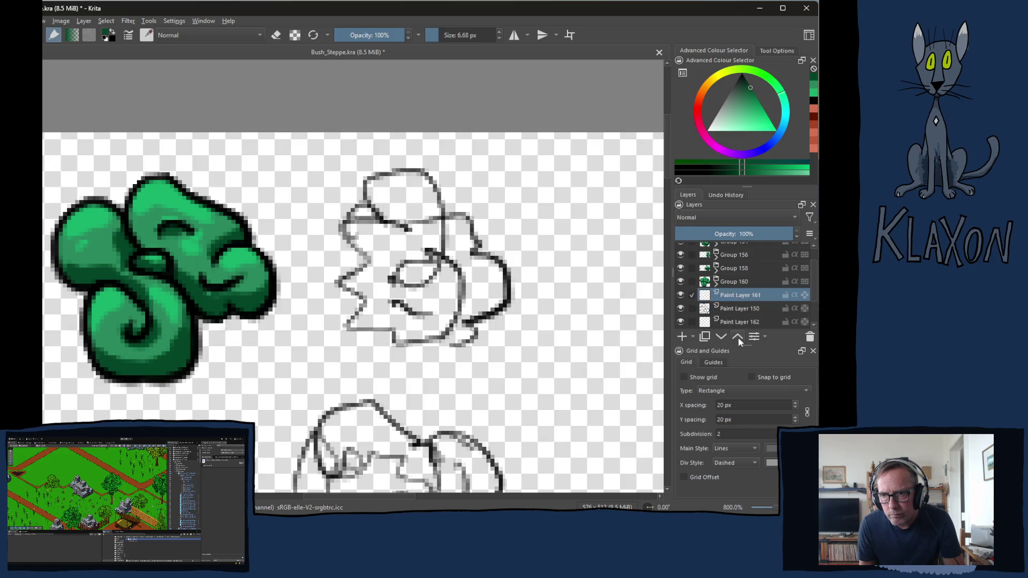
pyautogui.click(738, 336)
pyautogui.click(726, 336)
pyautogui.click(726, 336)
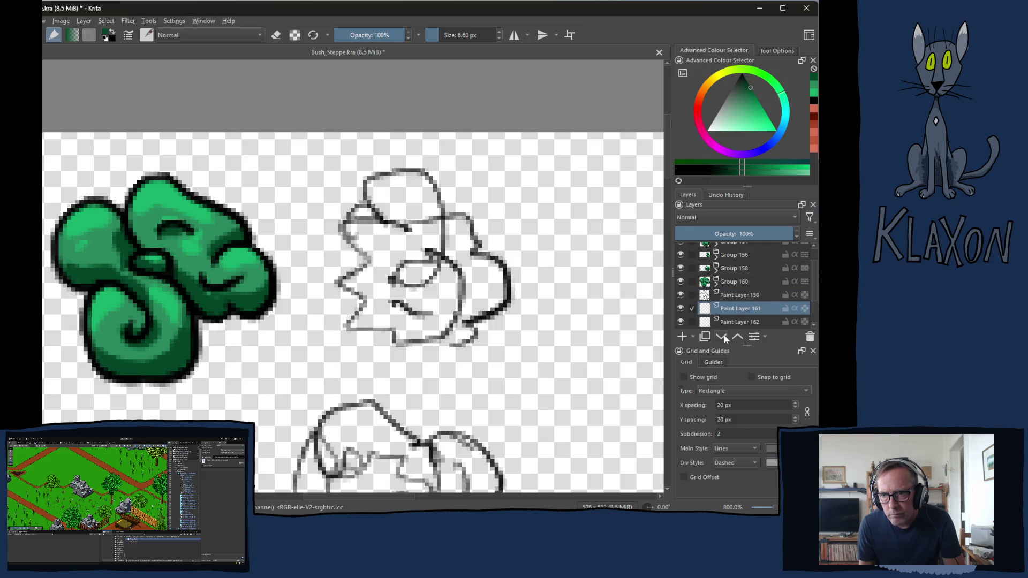
pyautogui.click(725, 339)
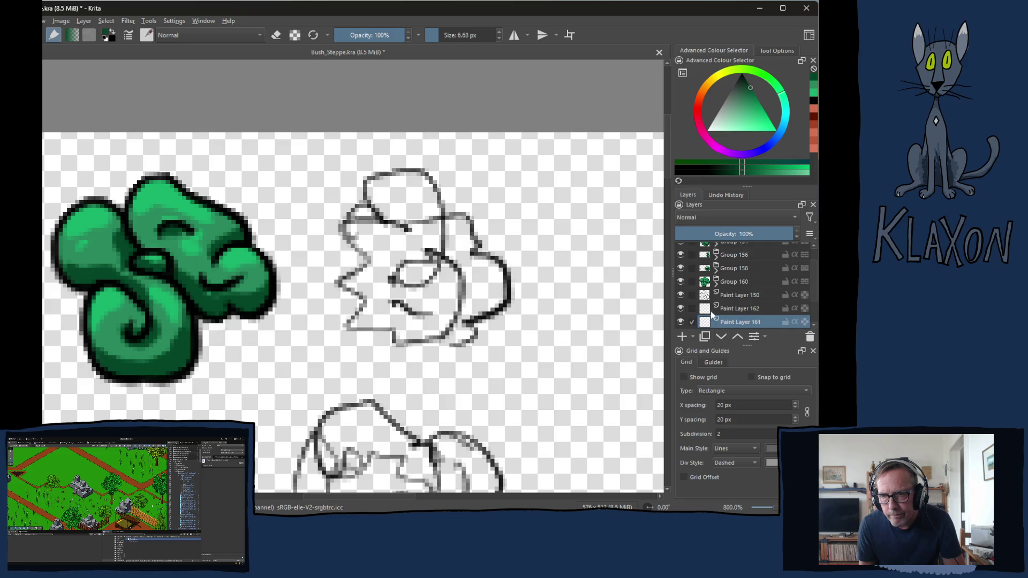
pyautogui.click(724, 336)
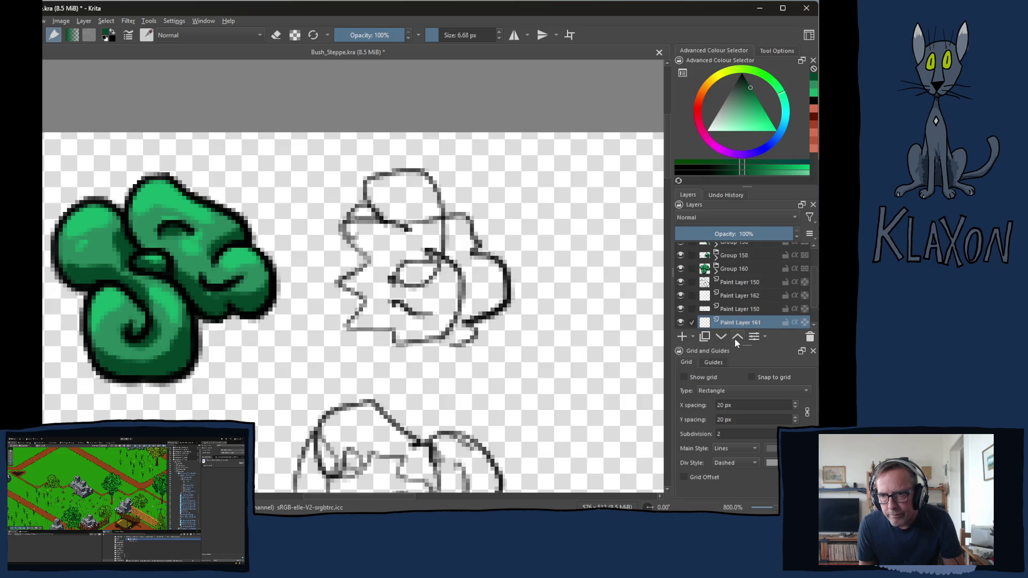
pyautogui.click(734, 336)
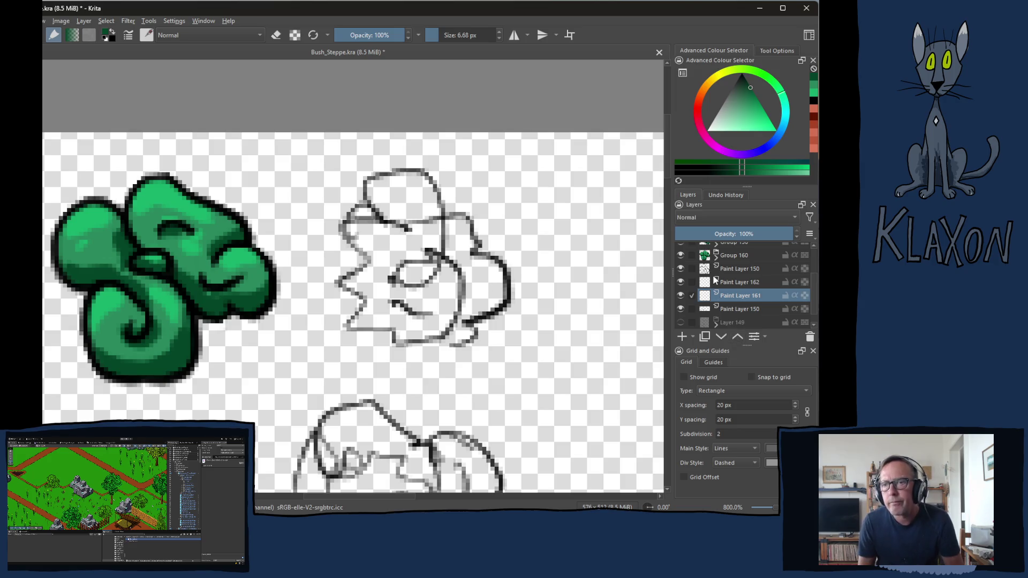
pyautogui.moveTo(715, 280)
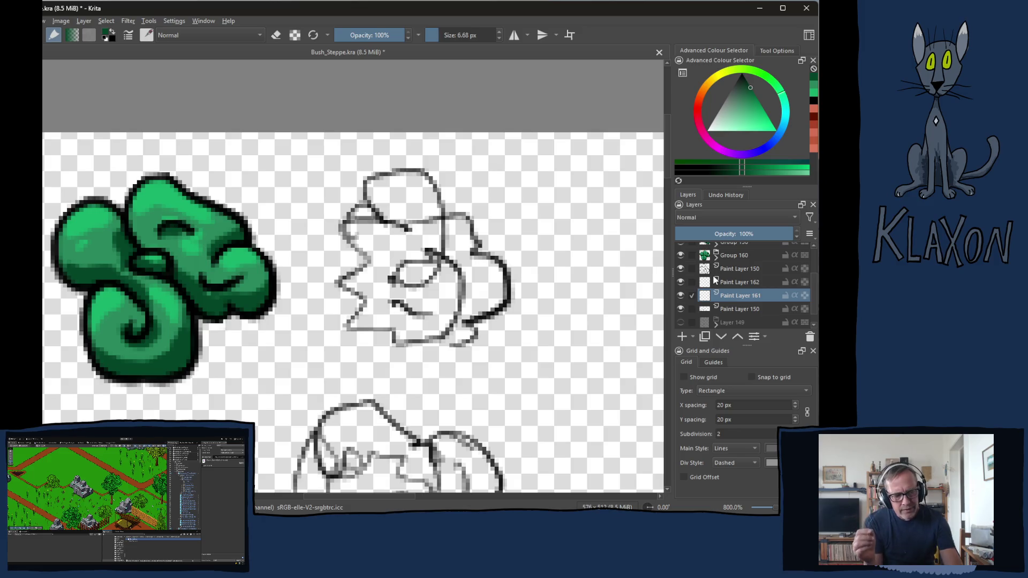
pyautogui.hotkey('alt', 'Tab')
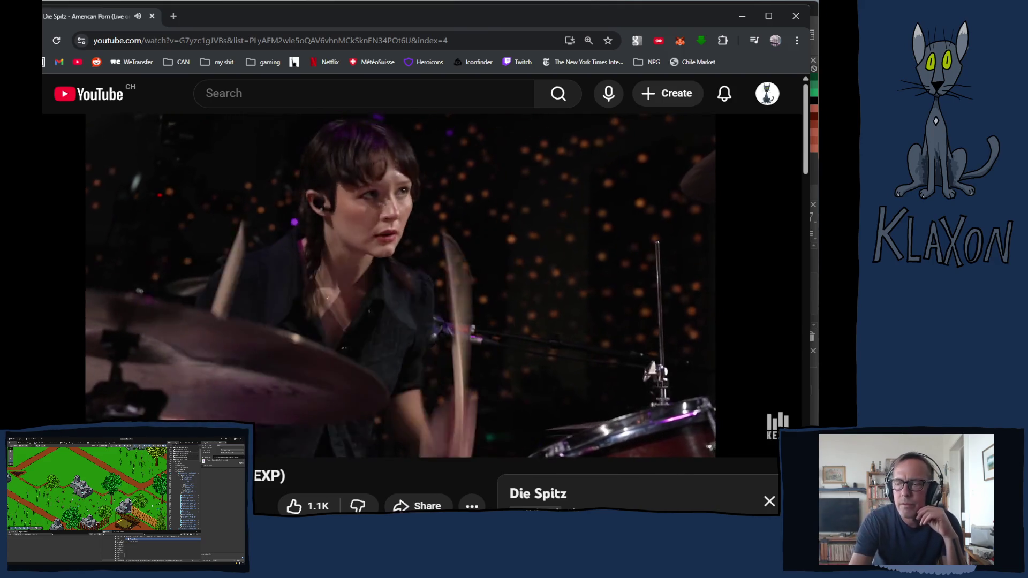
# Bring the Chrome window playing Die Spitz's 'American Porn (Live on KEXP)' in front of Krita
pyautogui.moveTo(714, 276)
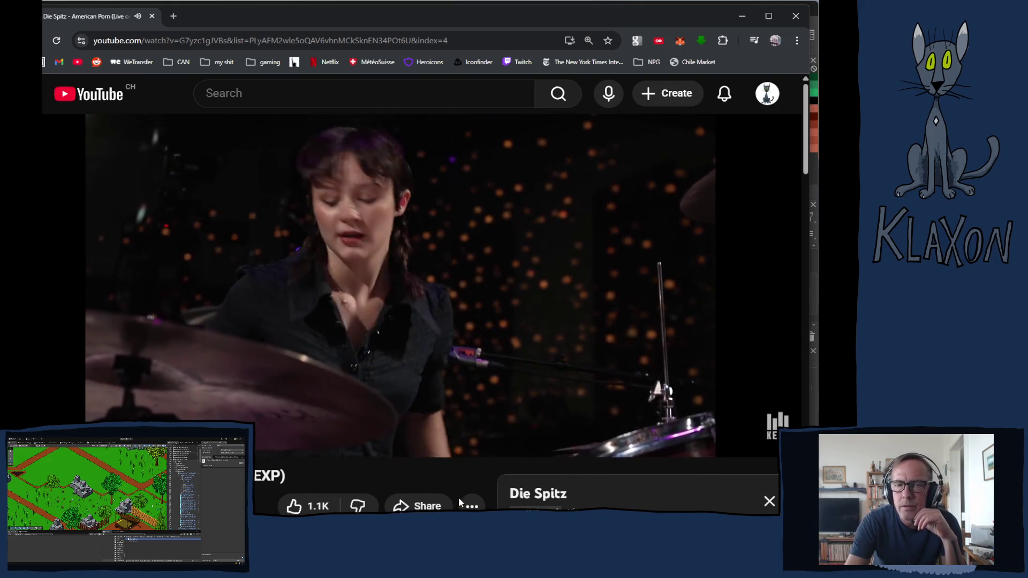
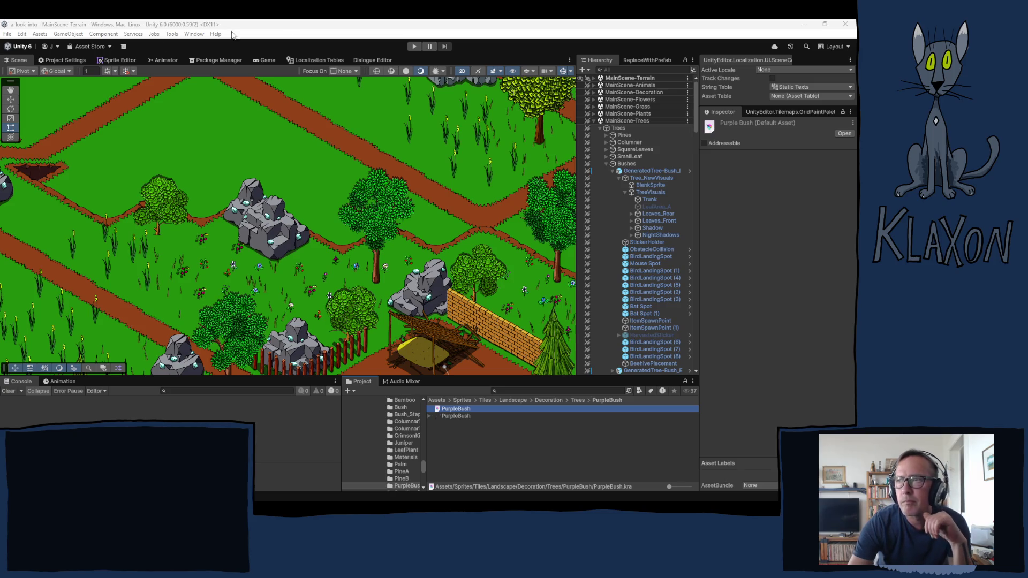
# Save the Bush_Steppe.kra bush sketch in Krita, minimize Krita, and bring back the Unity terrain scene
pyautogui.click(300, 32)
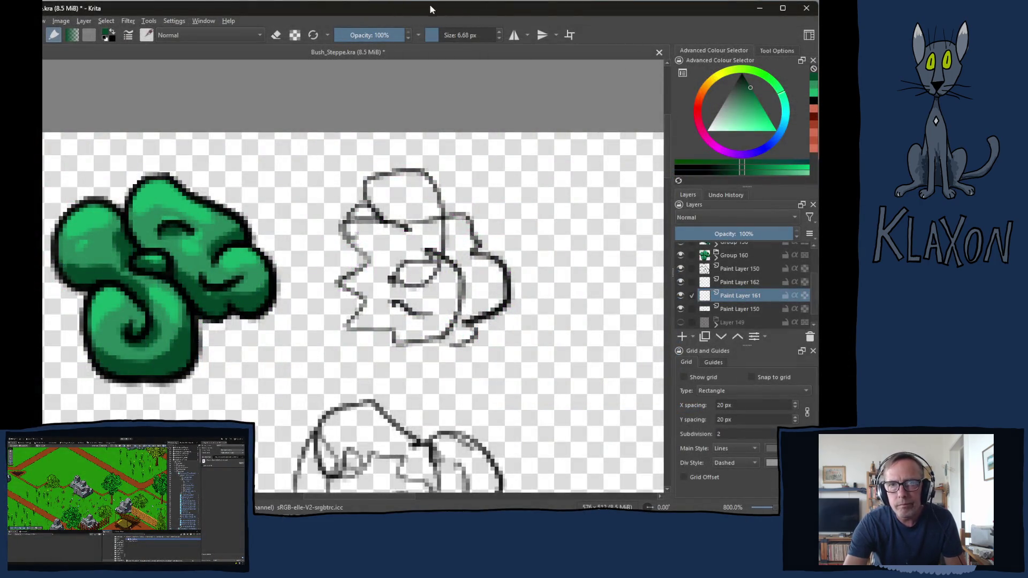
pyautogui.hotkey('ctrl', 's')
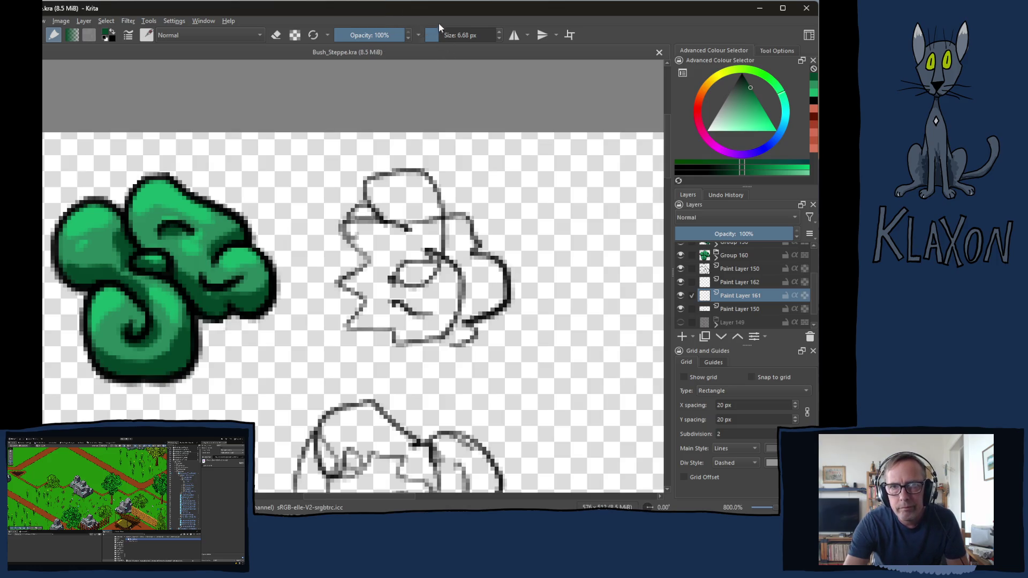
pyautogui.click(806, 8)
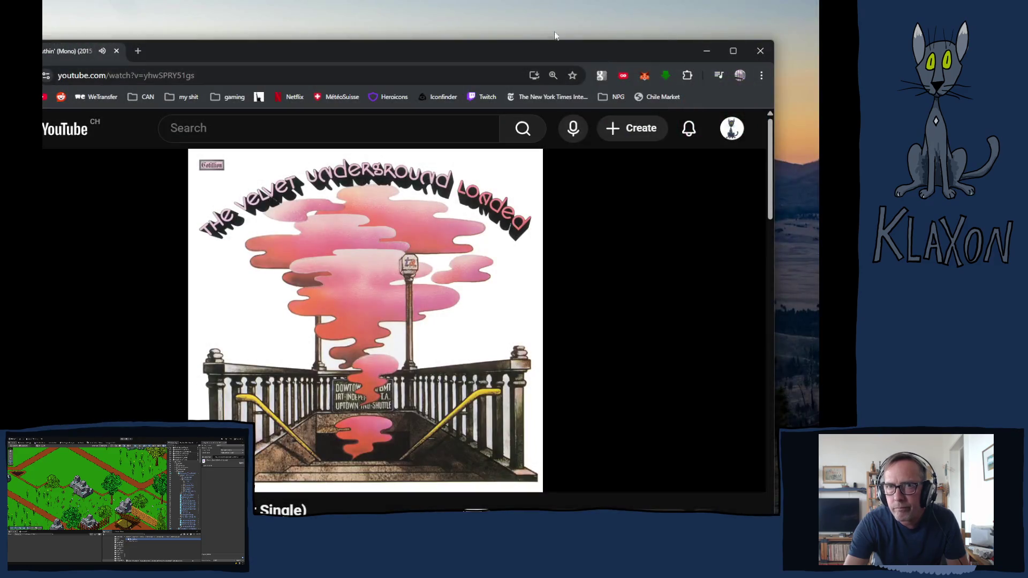
pyautogui.hotkey('alt', 'Tab')
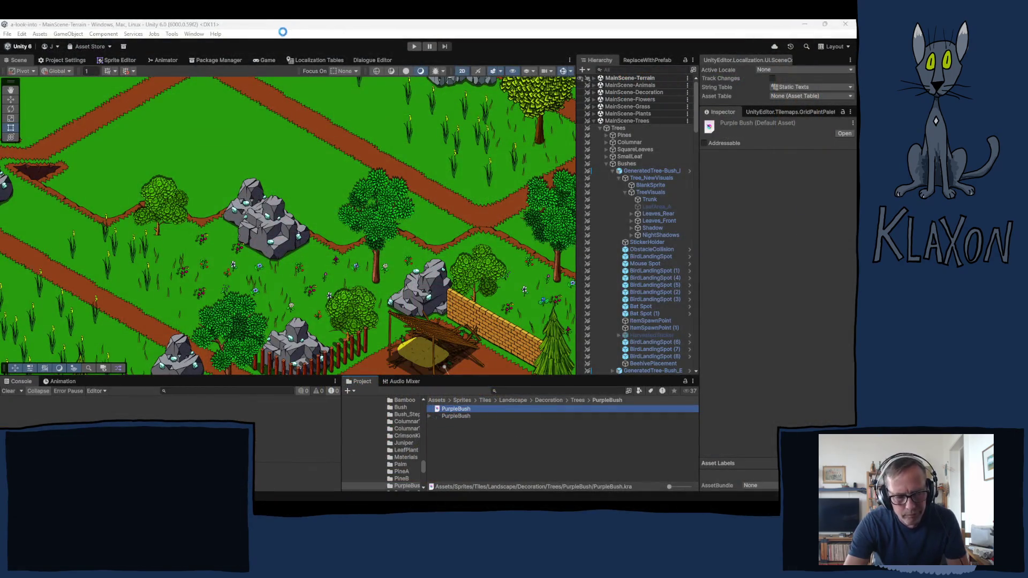